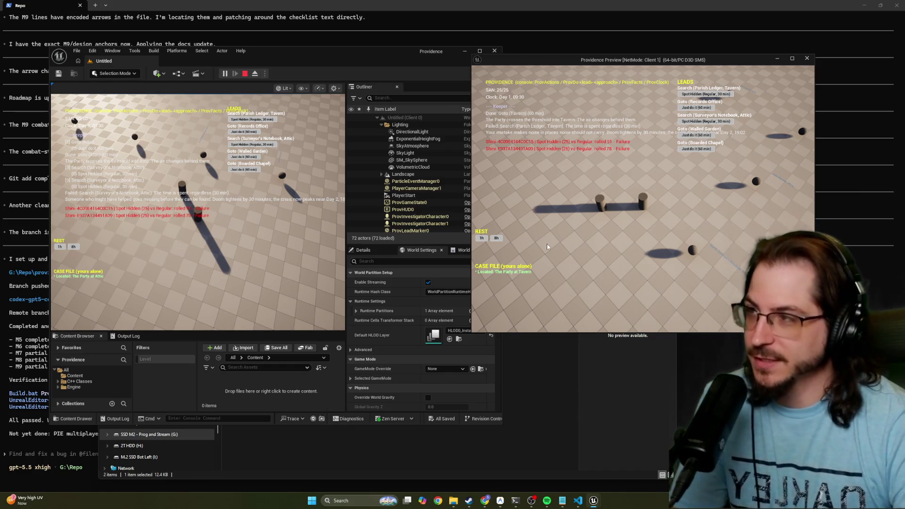
Move the Unreal editor window up-left and raise the Client 1 preview window.
{"action": "mouse_move", "coordinate": [307, 53]}
{"action": "left_mouse_down"}
{"action": "mouse_move", "coordinate": [270, 37]}
{"action": "mouse_move", "coordinate": [280, 35]}
{"action": "left_mouse_up"}
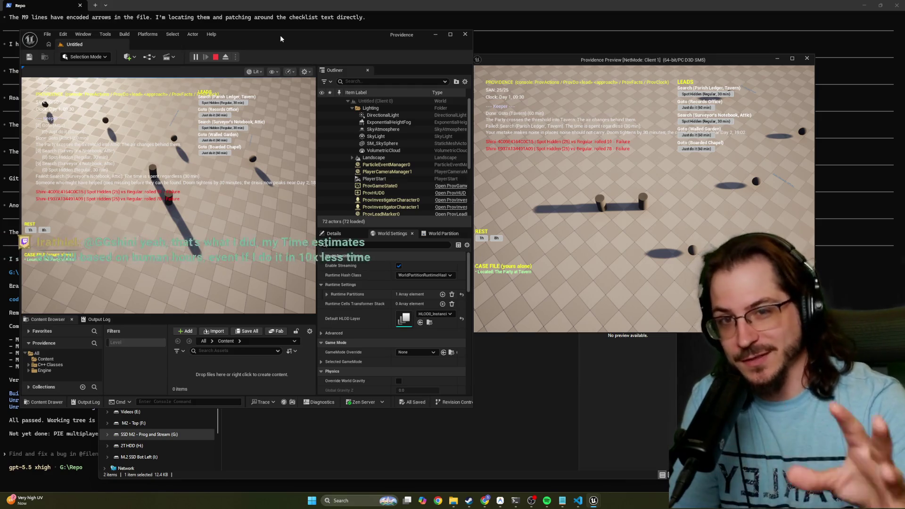
{"action": "left_click_drag", "start_coordinate": [503, 58], "coordinate": [504, 34]}
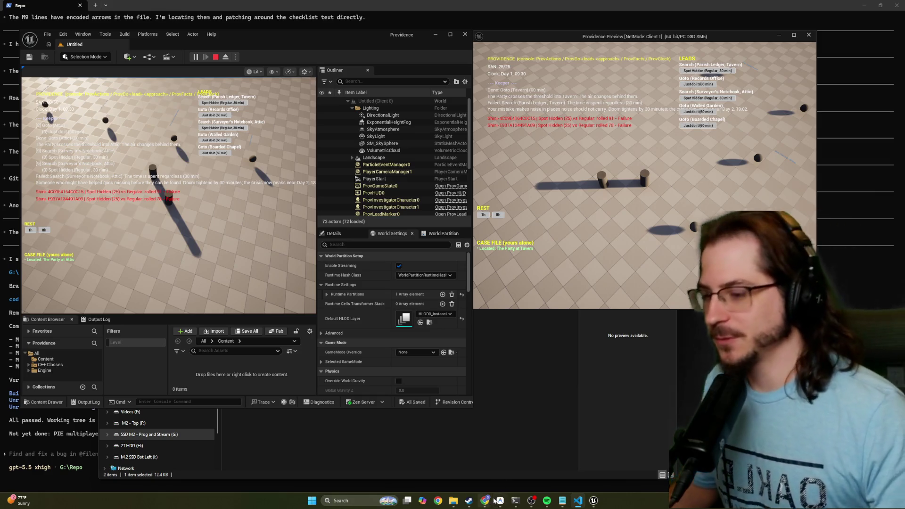
{"action": "mouse_move", "coordinate": [501, 502]}
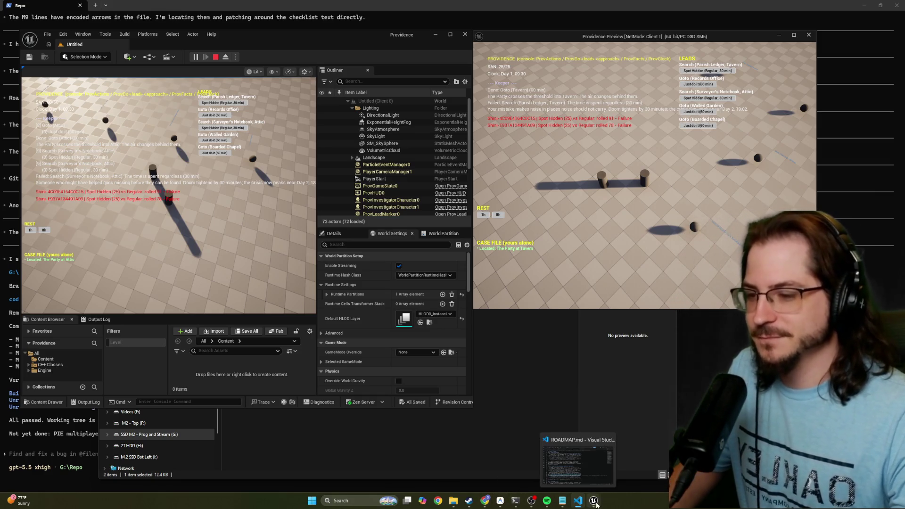
{"action": "mouse_move", "coordinate": [548, 502]}
{"action": "mouse_move", "coordinate": [470, 504]}
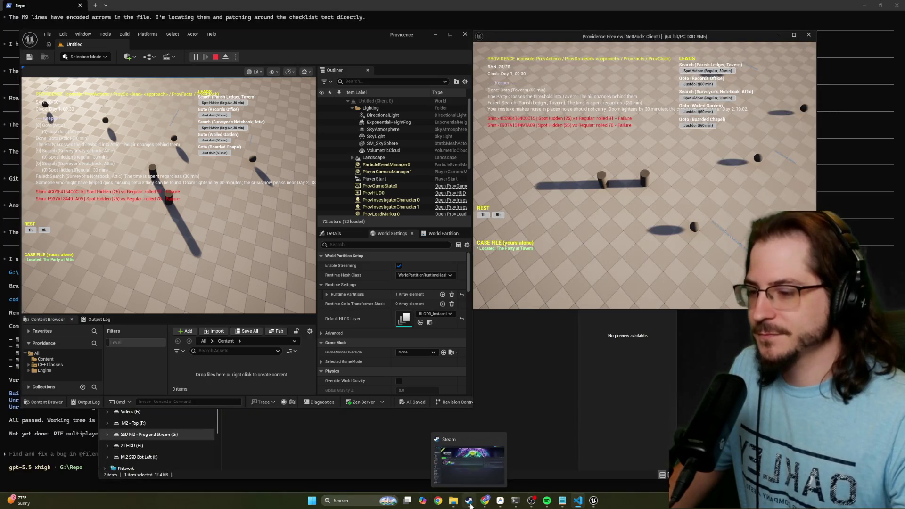
{"action": "left_click", "coordinate": [542, 403]}
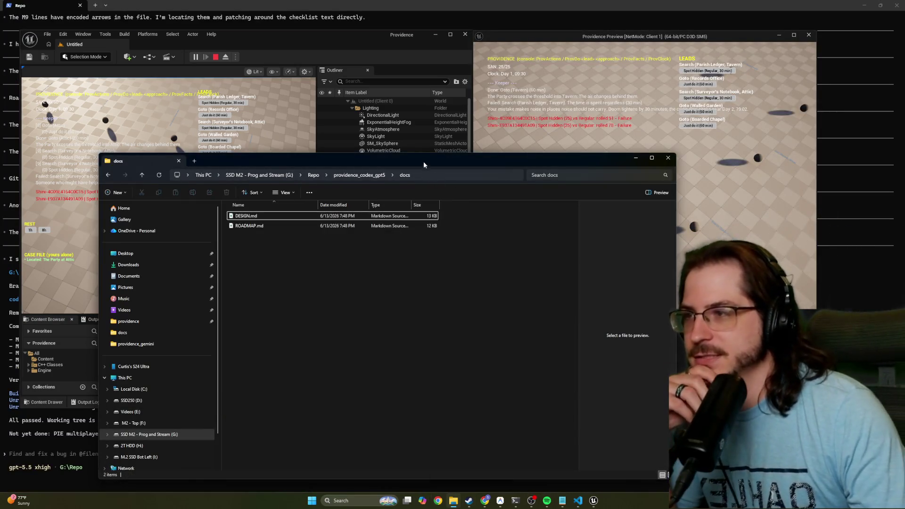
{"action": "mouse_move", "coordinate": [423, 161]}
{"action": "left_mouse_down"}
{"action": "mouse_move", "coordinate": [432, 111]}
{"action": "mouse_move", "coordinate": [443, 107]}
{"action": "left_mouse_up"}
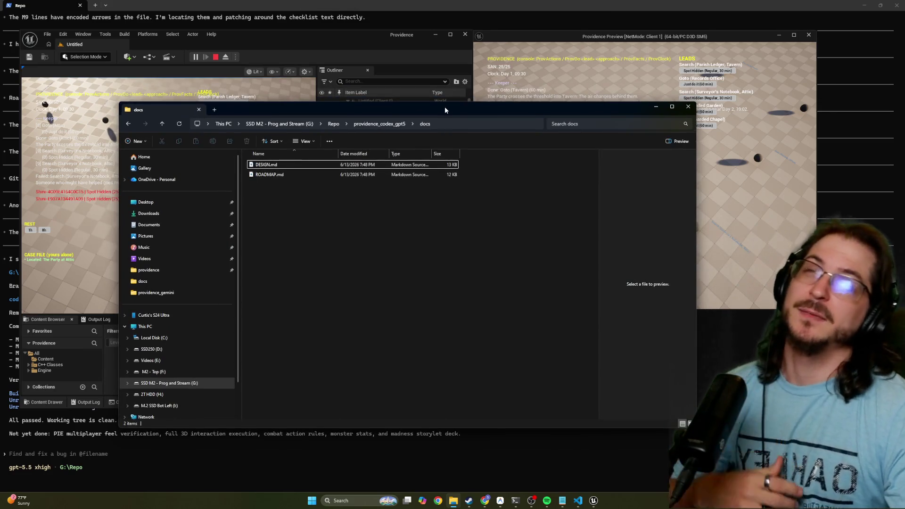
{"action": "left_click", "coordinate": [655, 107]}
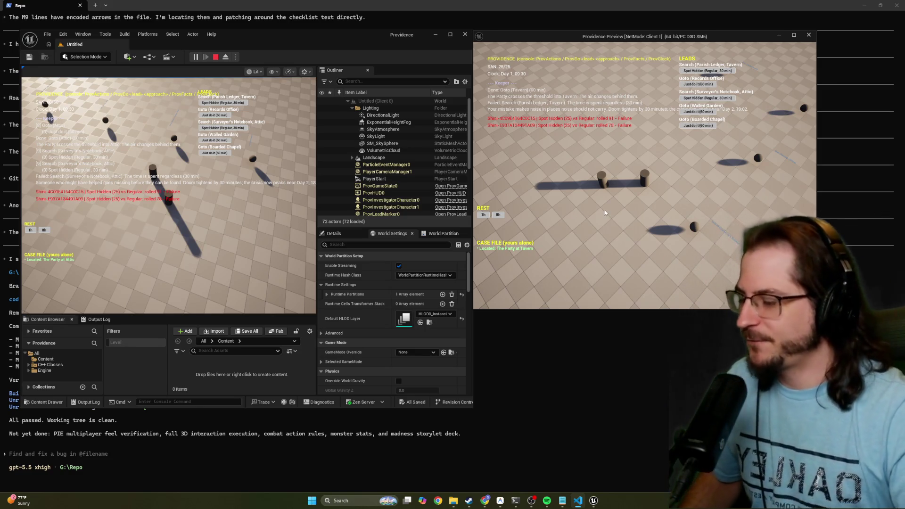
Nudge the Providence Preview (Client 1) window slightly to the right.
{"action": "left_click_drag", "start_coordinate": [531, 35], "coordinate": [547, 31]}
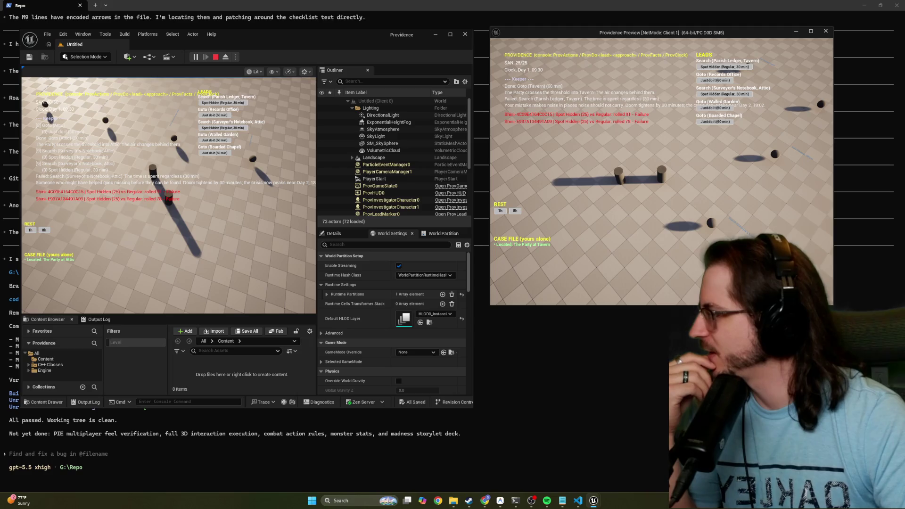
Bring ROADMAP.md forward and select through roadmap sections M0 to M3.
{"action": "left_click", "coordinate": [577, 500]}
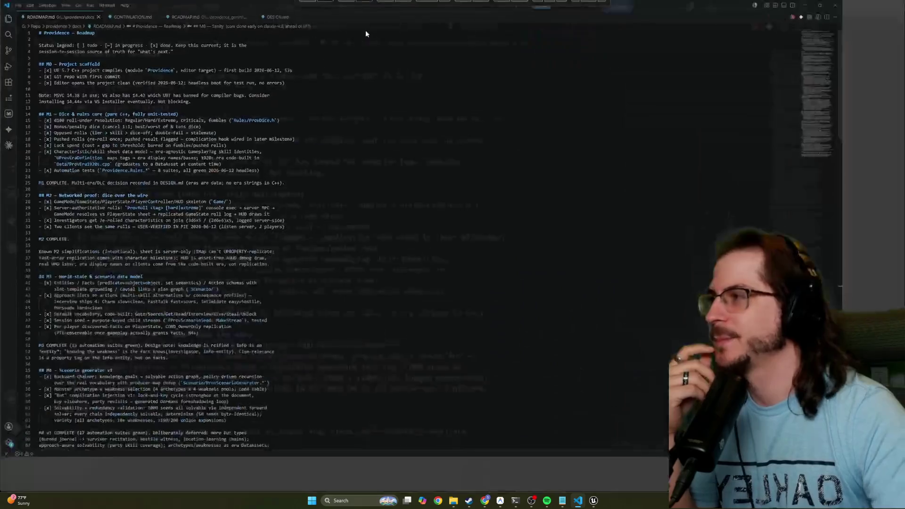
{"action": "left_click_drag", "start_coordinate": [83, 70], "coordinate": [150, 109]}
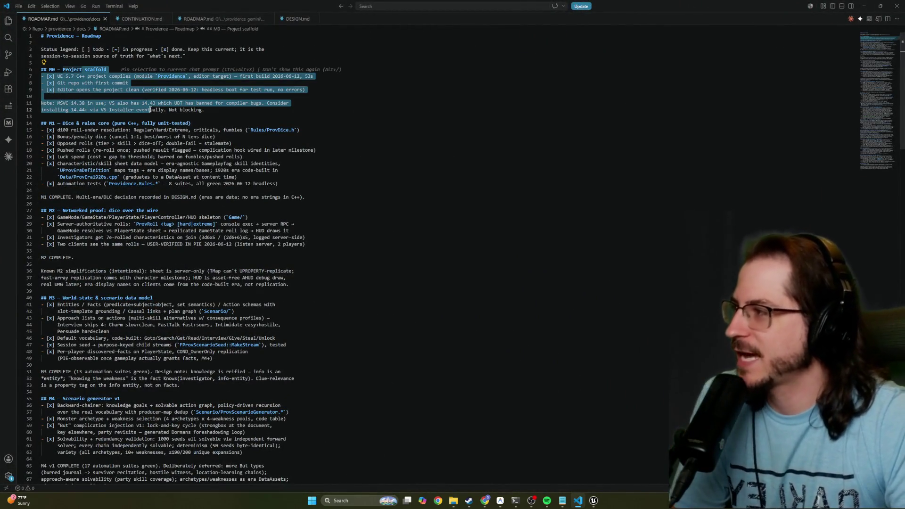
{"action": "left_click_drag", "start_coordinate": [63, 123], "coordinate": [140, 136]}
{"action": "scroll", "coordinate": [115, 187], "scroll_direction": "down", "scroll_amount": 2}
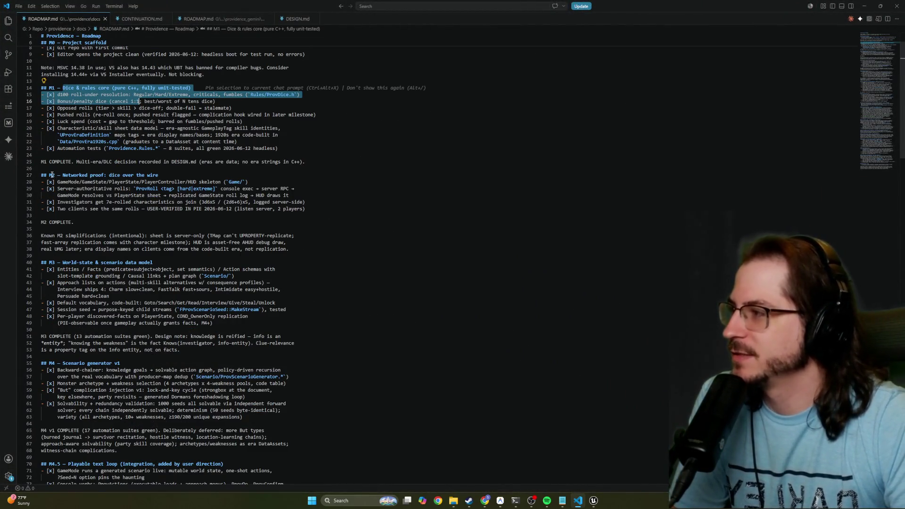
{"action": "left_click_drag", "start_coordinate": [52, 175], "coordinate": [175, 182]}
{"action": "scroll", "coordinate": [68, 163], "scroll_direction": "down", "scroll_amount": 5}
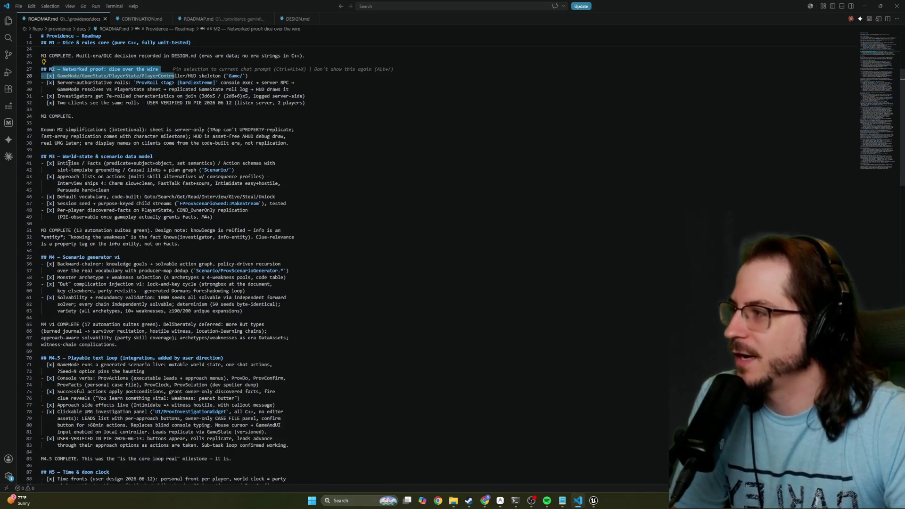
{"action": "mouse_move", "coordinate": [41, 156]}
{"action": "left_mouse_down"}
{"action": "mouse_move", "coordinate": [156, 162]}
{"action": "mouse_move", "coordinate": [235, 186]}
{"action": "mouse_move", "coordinate": [232, 212]}
{"action": "left_mouse_up"}
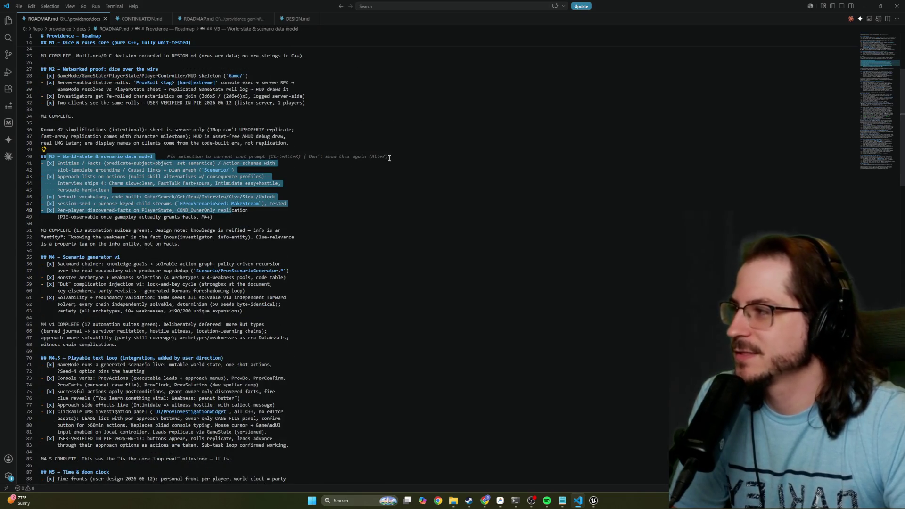
{"action": "left_click_drag", "start_coordinate": [94, 156], "coordinate": [183, 163]}
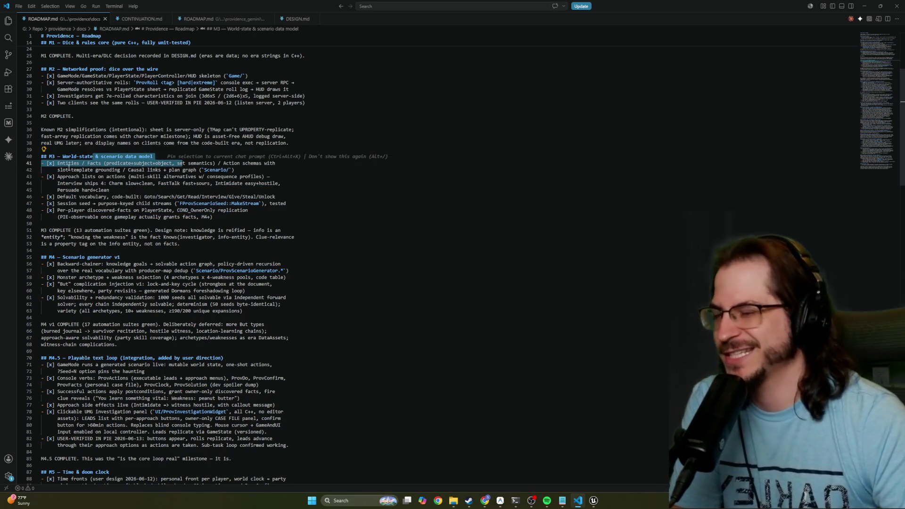
{"action": "left_click_drag", "start_coordinate": [272, 231], "coordinate": [55, 157]}
{"action": "left_click", "coordinate": [337, 151]}
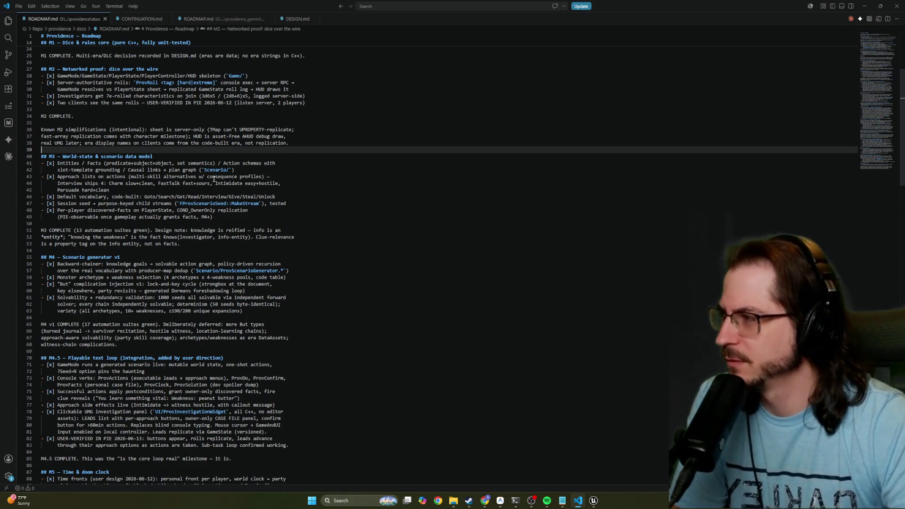
Reselect the M3 checklist lines and restore the VS Code window to a smaller size.
{"action": "scroll", "coordinate": [215, 179], "scroll_direction": "down", "scroll_amount": 2}
{"action": "left_click_drag", "start_coordinate": [214, 179], "coordinate": [62, 118]}
{"action": "scroll", "coordinate": [337, 121], "scroll_direction": "down", "scroll_amount": 1}
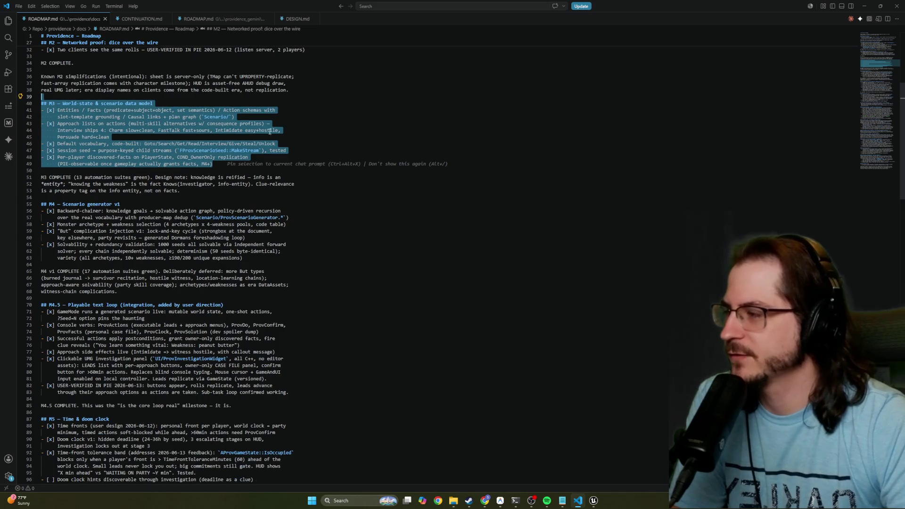
{"action": "scroll", "coordinate": [242, 138], "scroll_direction": "up", "scroll_amount": 2}
{"action": "key", "text": "shift+Down"}
{"action": "key", "text": "shift+Down"}
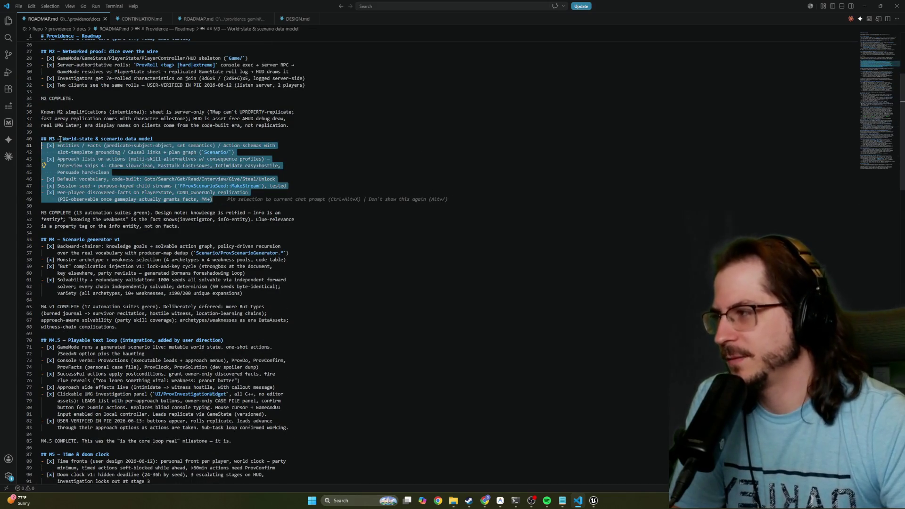
{"action": "mouse_move", "coordinate": [264, 6]}
{"action": "left_mouse_down"}
{"action": "mouse_move", "coordinate": [264, 52]}
{"action": "mouse_move", "coordinate": [167, 182]}
{"action": "mouse_move", "coordinate": [128, 187]}
{"action": "mouse_move", "coordinate": [229, 185]}
{"action": "left_mouse_up"}
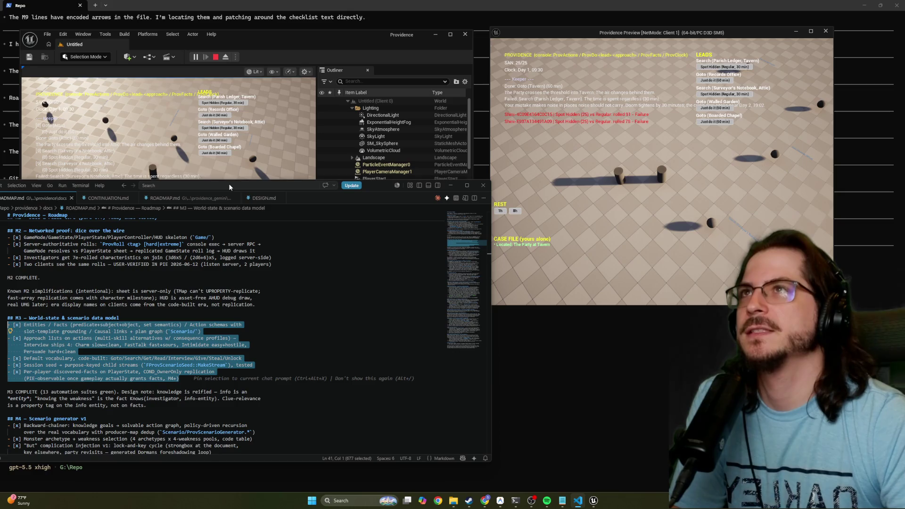
{"action": "mouse_move", "coordinate": [229, 187]}
{"action": "left_mouse_down"}
{"action": "mouse_move", "coordinate": [280, 163]}
{"action": "mouse_move", "coordinate": [278, 149]}
{"action": "left_mouse_up"}
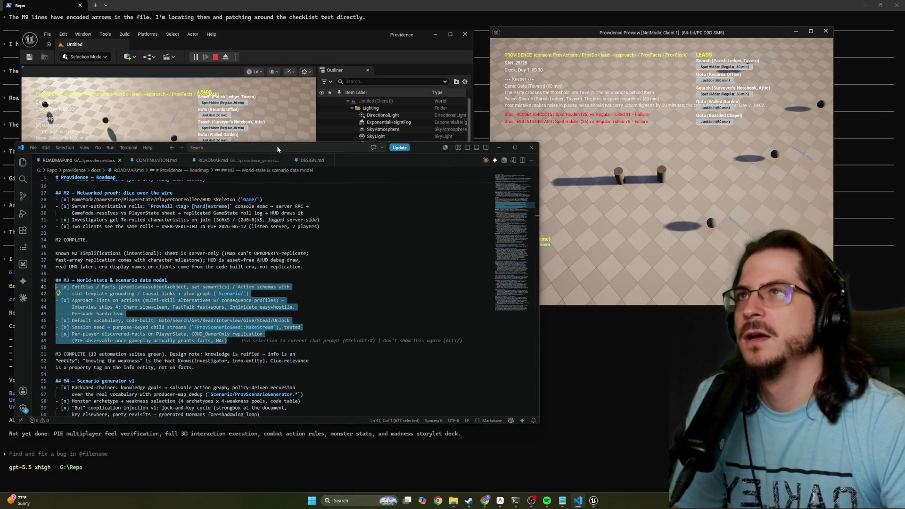
{"action": "left_click_drag", "start_coordinate": [277, 149], "coordinate": [277, 148]}
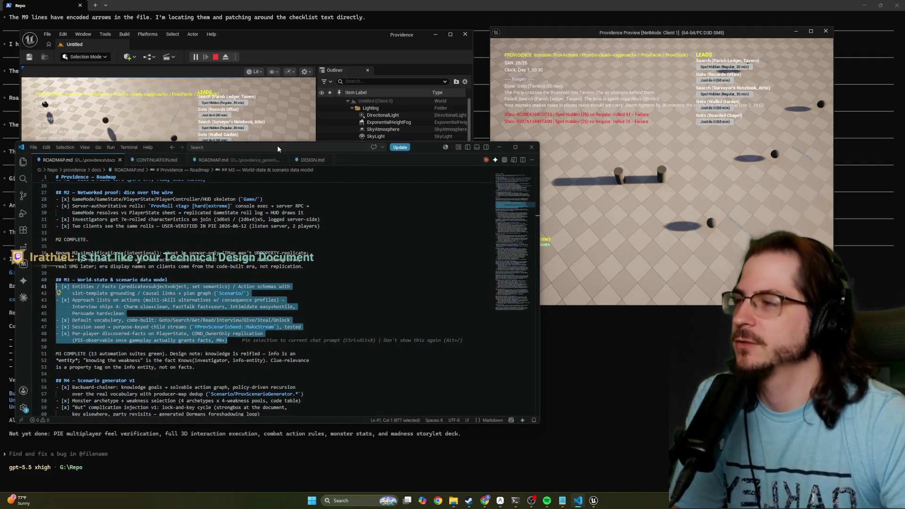
{"action": "double_click", "coordinate": [277, 145]}
{"action": "left_click", "coordinate": [326, 141]}
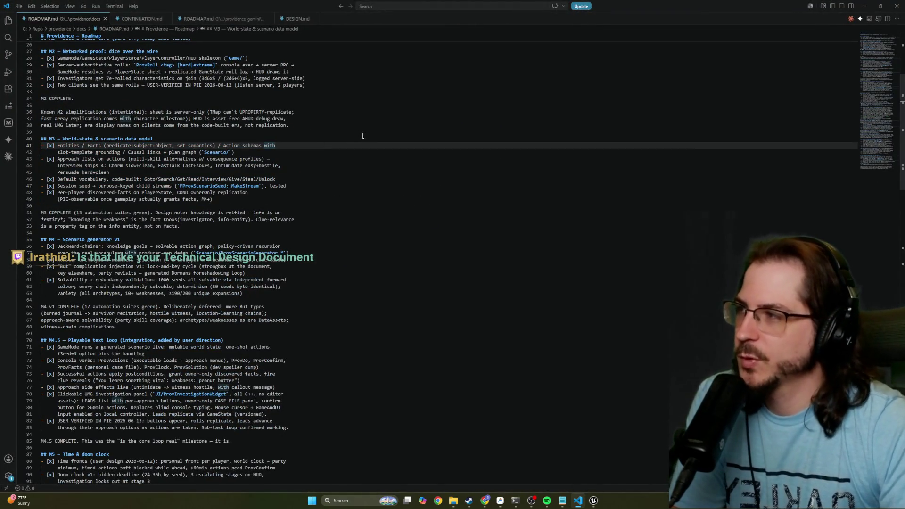
{"action": "key", "text": "Up"}
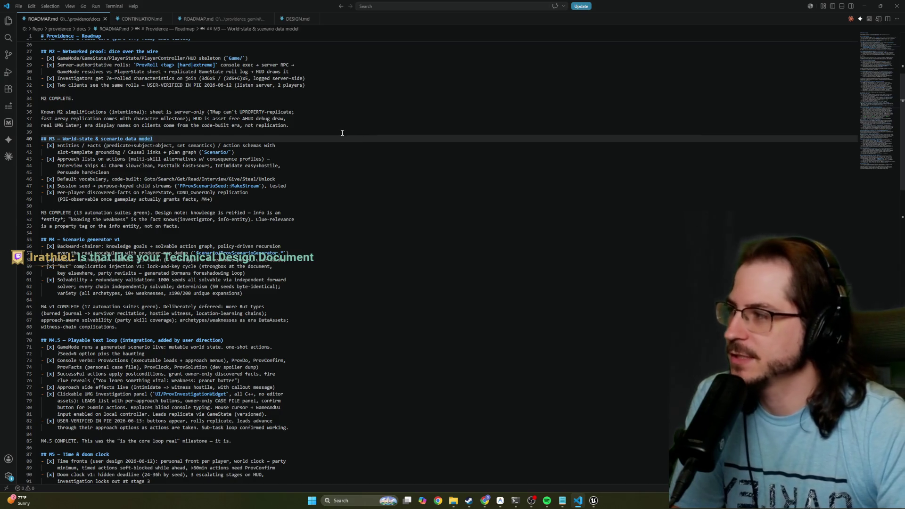
{"action": "scroll", "coordinate": [241, 150], "scroll_direction": "down", "scroll_amount": 1}
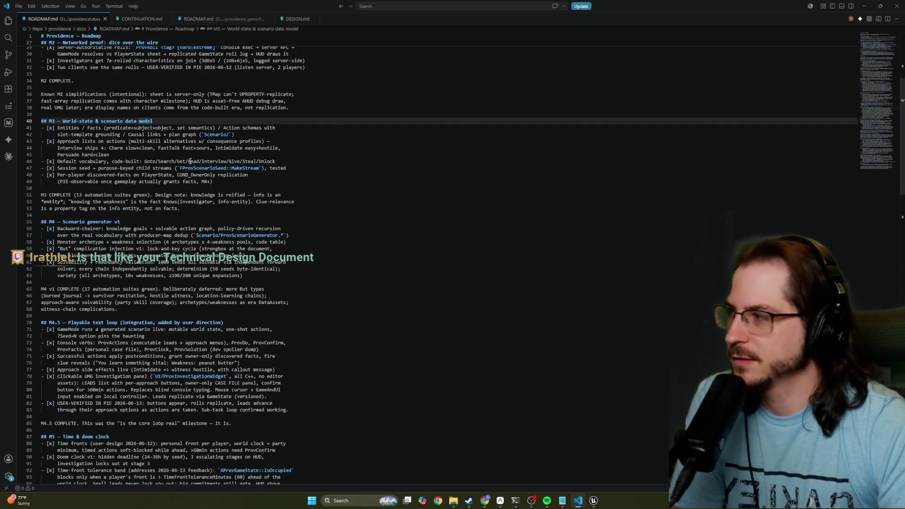
{"action": "scroll", "coordinate": [237, 172], "scroll_direction": "down", "scroll_amount": 4}
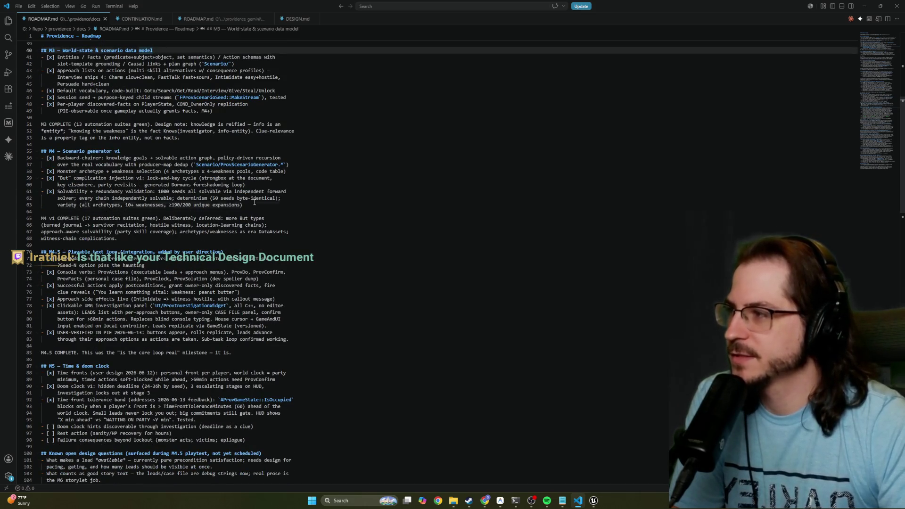
{"action": "left_click_drag", "start_coordinate": [254, 202], "coordinate": [41, 157]}
{"action": "left_click", "coordinate": [42, 144]}
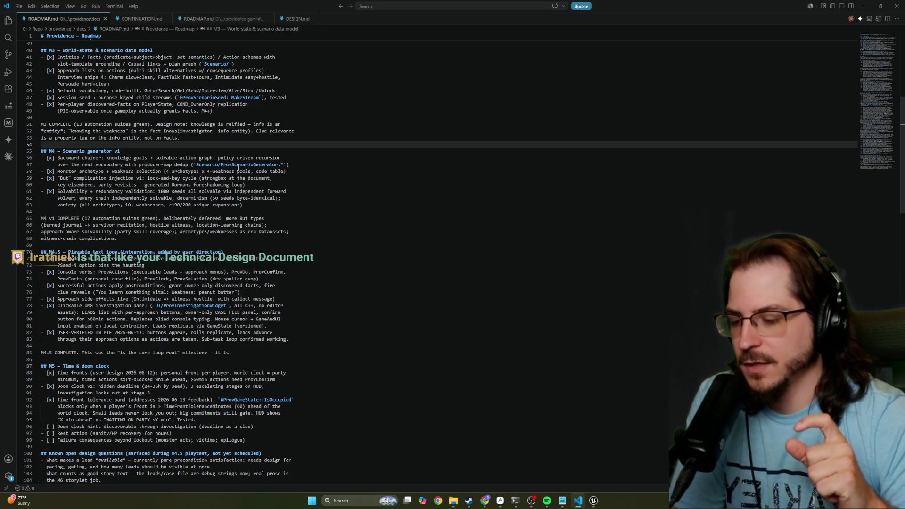
{"action": "left_click", "coordinate": [315, 180]}
Switch from VS Code back to the running Providence play session in Unreal.
{"action": "key", "text": "alt+Tab"}
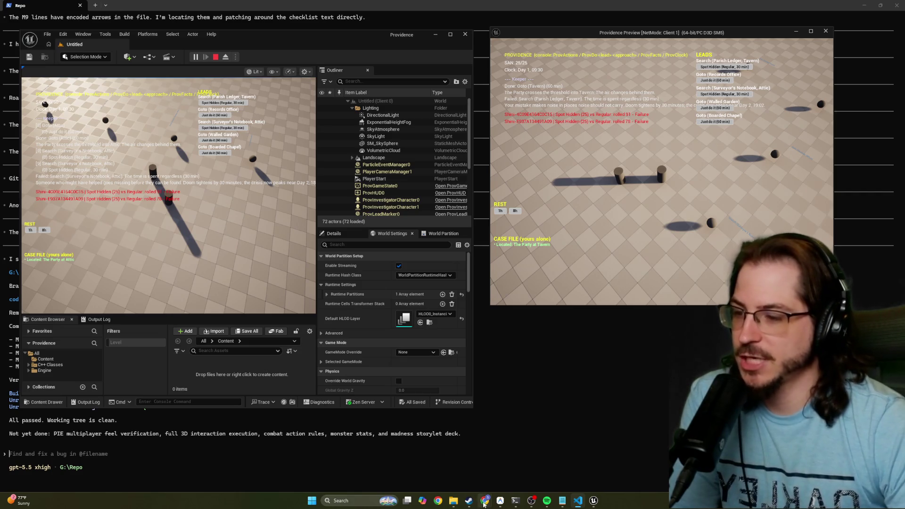
{"action": "mouse_move", "coordinate": [487, 506]}
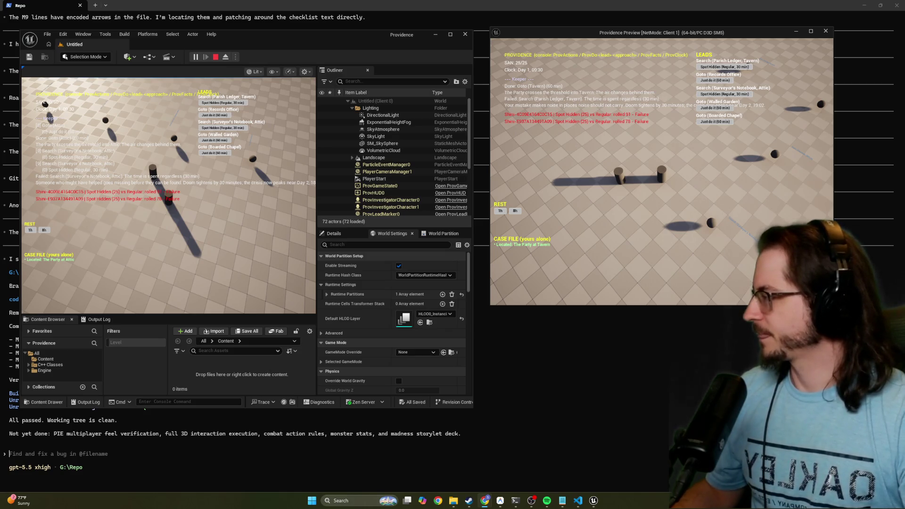
{"action": "key", "text": "alt+Tab"}
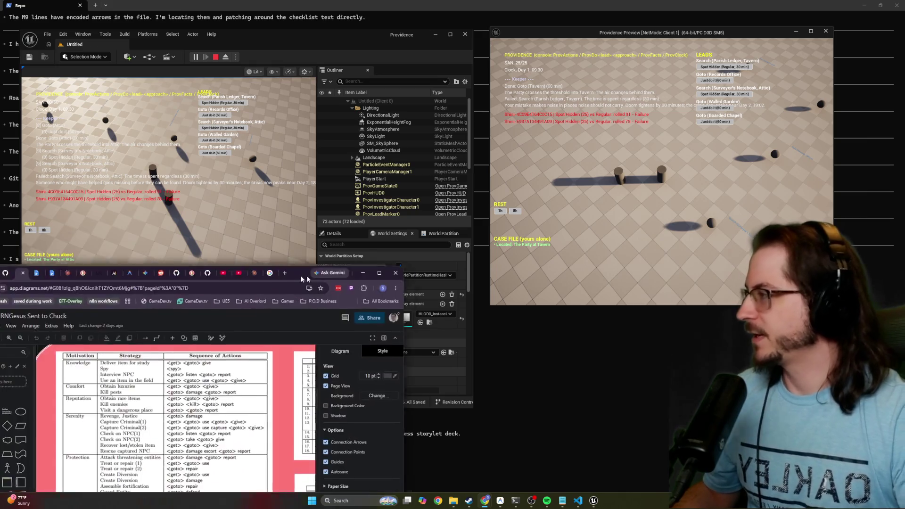
{"action": "scroll", "coordinate": [383, 229], "scroll_direction": "up", "scroll_amount": 3}
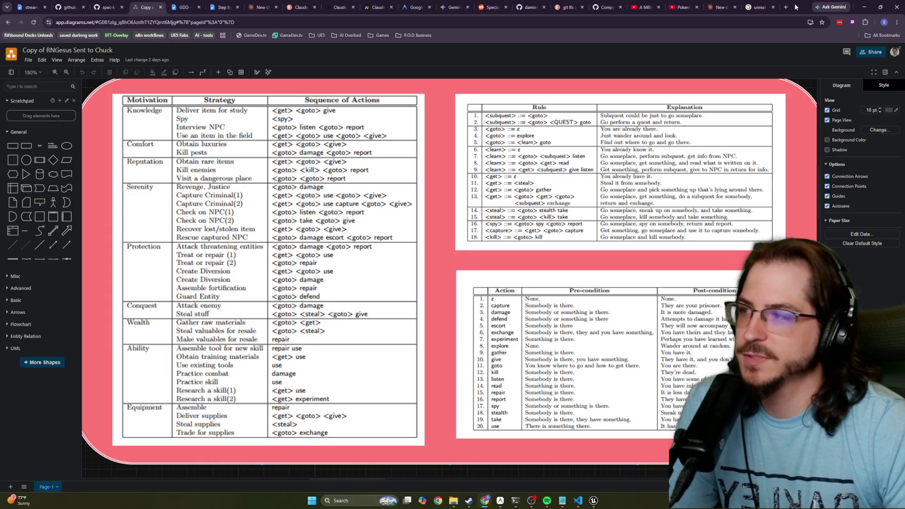
{"action": "left_click", "coordinate": [864, 7]}
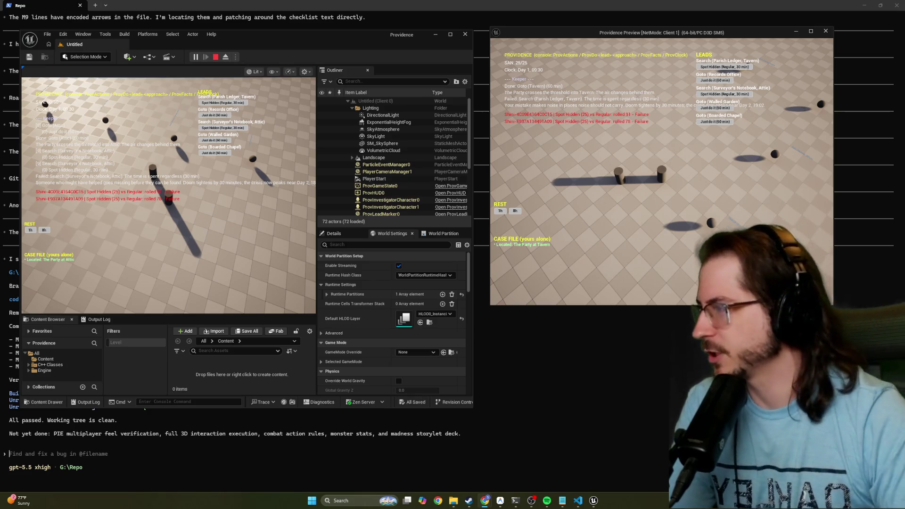
{"action": "left_click", "coordinate": [251, 243]}
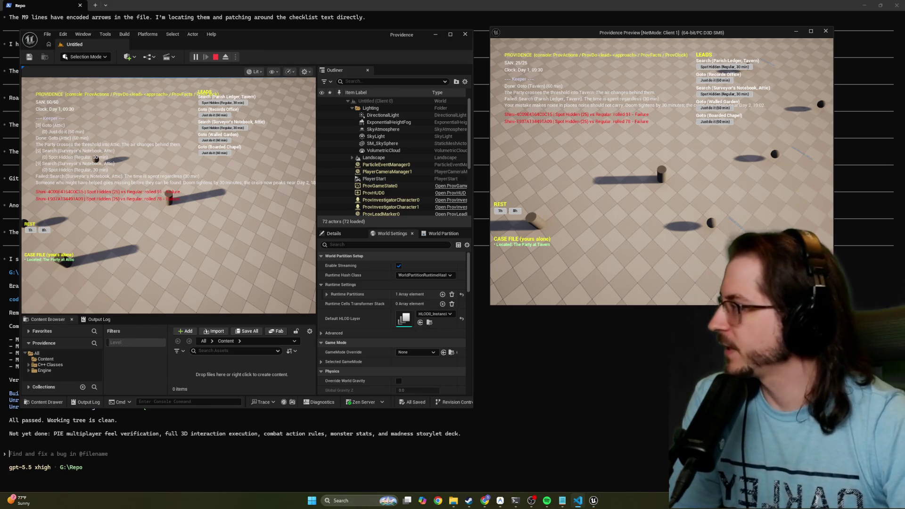
Switch to ROADMAP.md and read it from the top down past line 30.
{"action": "key", "text": "alt+Tab"}
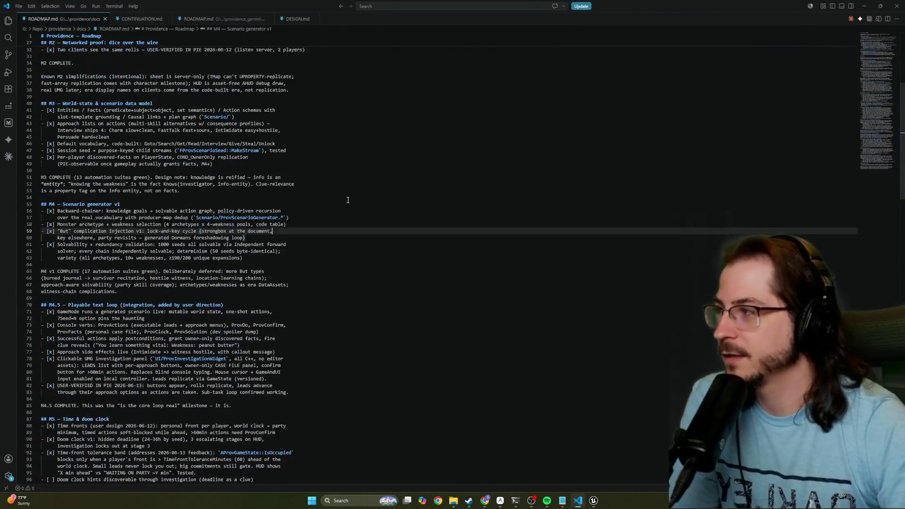
{"action": "scroll", "coordinate": [348, 200], "scroll_direction": "up", "scroll_amount": 8}
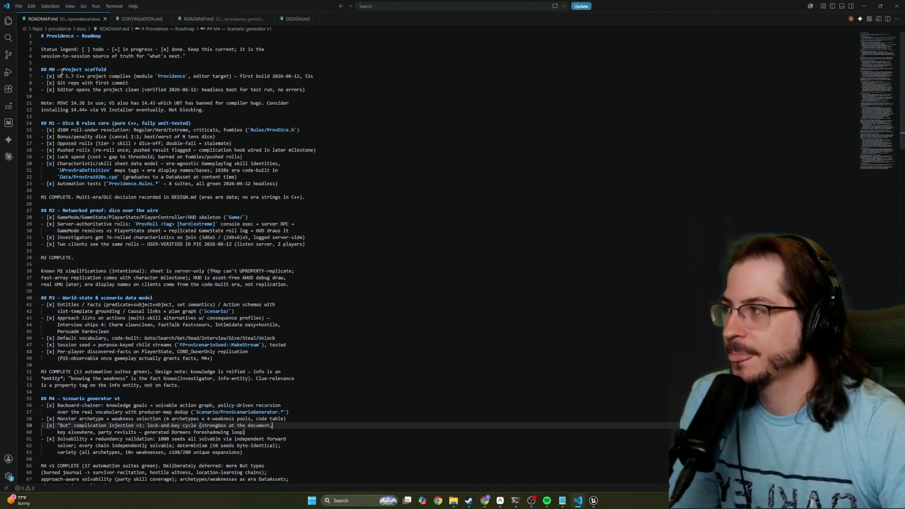
{"action": "mouse_move", "coordinate": [61, 71]}
{"action": "left_mouse_down"}
{"action": "mouse_move", "coordinate": [66, 61]}
{"action": "mouse_move", "coordinate": [375, 231]}
{"action": "left_mouse_up"}
{"action": "left_click", "coordinate": [376, 231]}
{"action": "scroll", "coordinate": [380, 233], "scroll_direction": "down", "scroll_amount": 7}
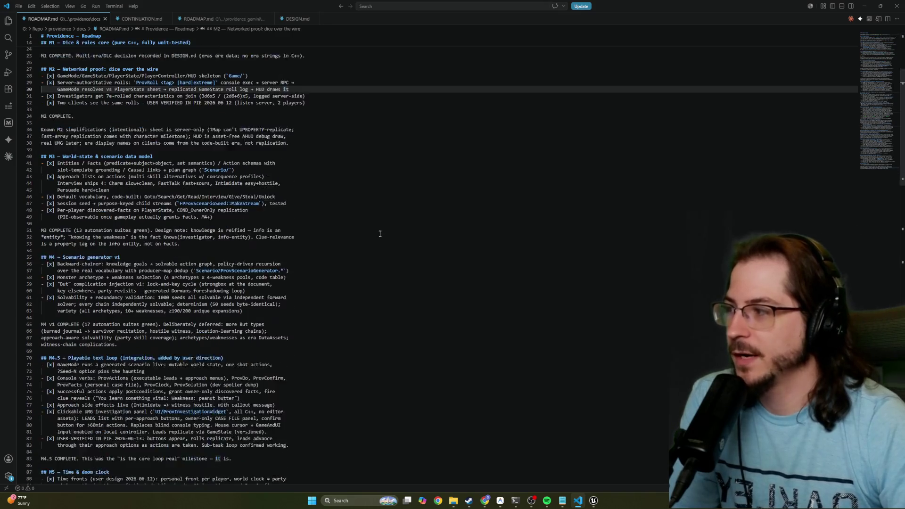
{"action": "scroll", "coordinate": [379, 233], "scroll_direction": "down", "scroll_amount": 8}
{"action": "scroll", "coordinate": [378, 233], "scroll_direction": "down", "scroll_amount": 11}
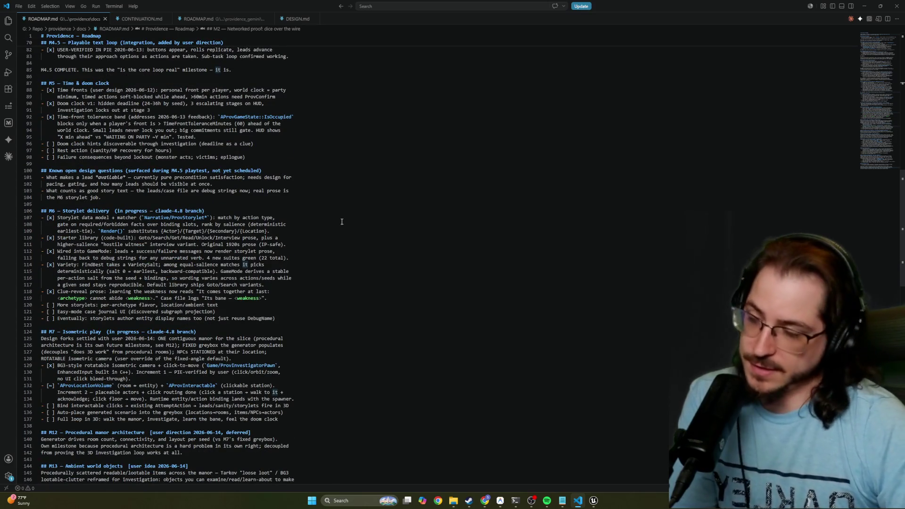
{"action": "scroll", "coordinate": [345, 222], "scroll_direction": "down", "scroll_amount": 12}
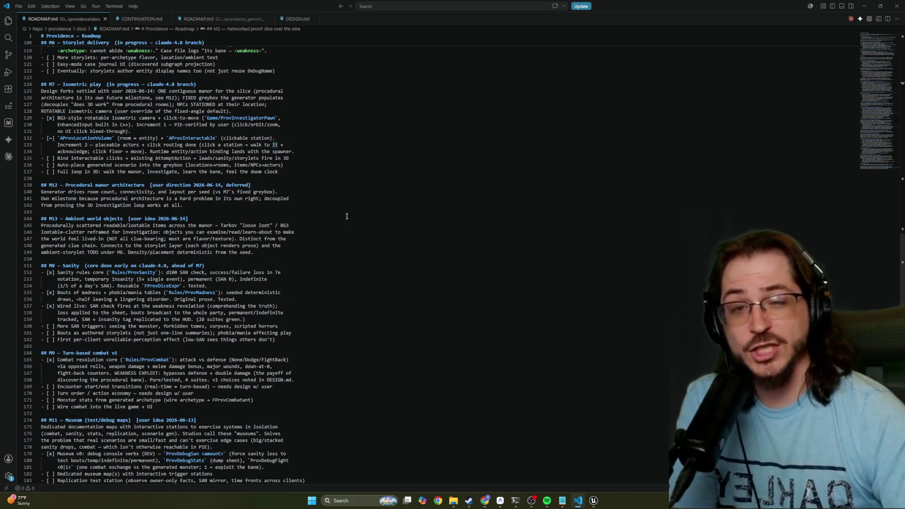
{"action": "scroll", "coordinate": [294, 206], "scroll_direction": "up", "scroll_amount": 5}
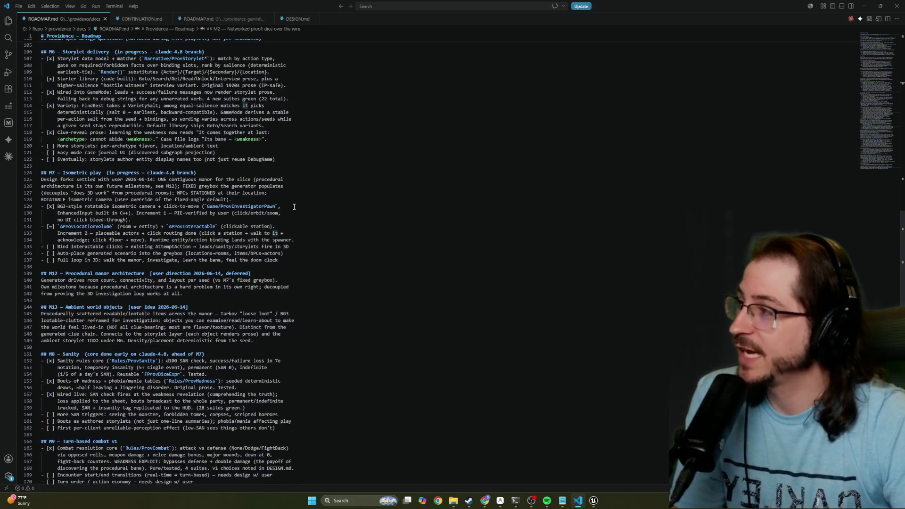
{"action": "scroll", "coordinate": [294, 206], "scroll_direction": "up", "scroll_amount": 15}
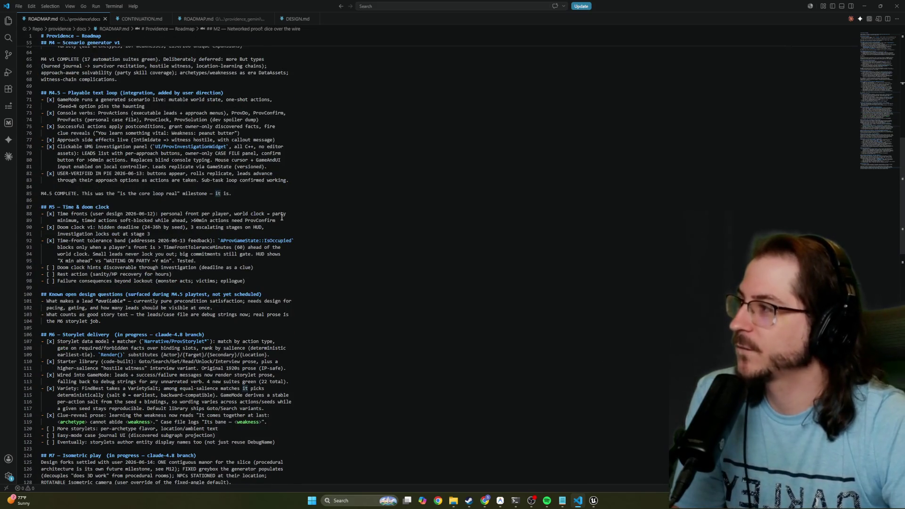
{"action": "scroll", "coordinate": [191, 175], "scroll_direction": "up", "scroll_amount": 6}
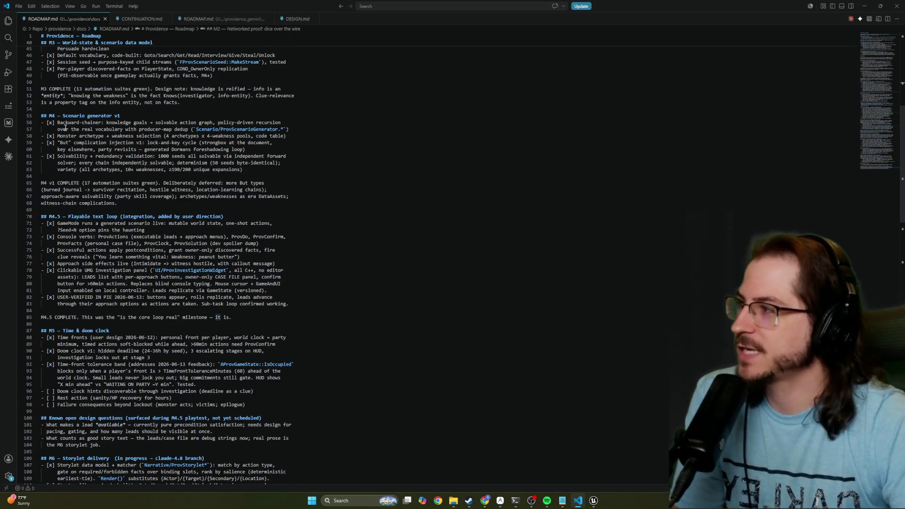
Select and review the M4 Scenario generator and M4.5 roadmap sections.
{"action": "mouse_move", "coordinate": [42, 115]}
{"action": "left_mouse_down"}
{"action": "mouse_move", "coordinate": [263, 120]}
{"action": "mouse_move", "coordinate": [264, 165]}
{"action": "mouse_move", "coordinate": [287, 170]}
{"action": "left_mouse_up"}
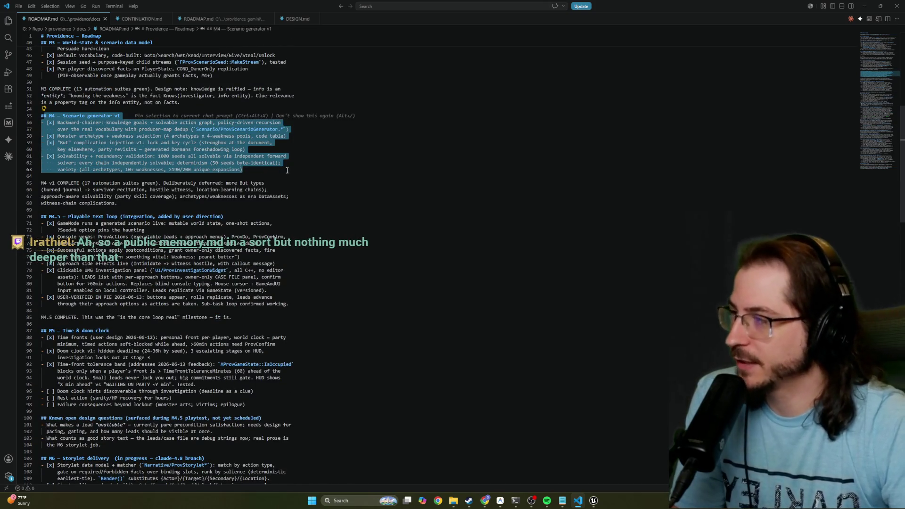
{"action": "left_click", "coordinate": [287, 170]}
{"action": "mouse_move", "coordinate": [42, 115]}
{"action": "left_mouse_down"}
{"action": "mouse_move", "coordinate": [278, 149]}
{"action": "mouse_move", "coordinate": [262, 176]}
{"action": "left_mouse_up"}
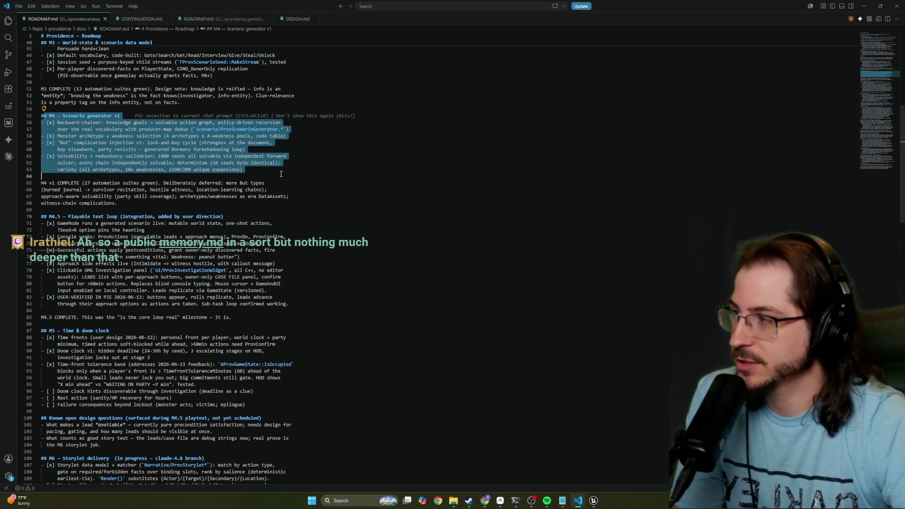
{"action": "left_click", "coordinate": [314, 172]}
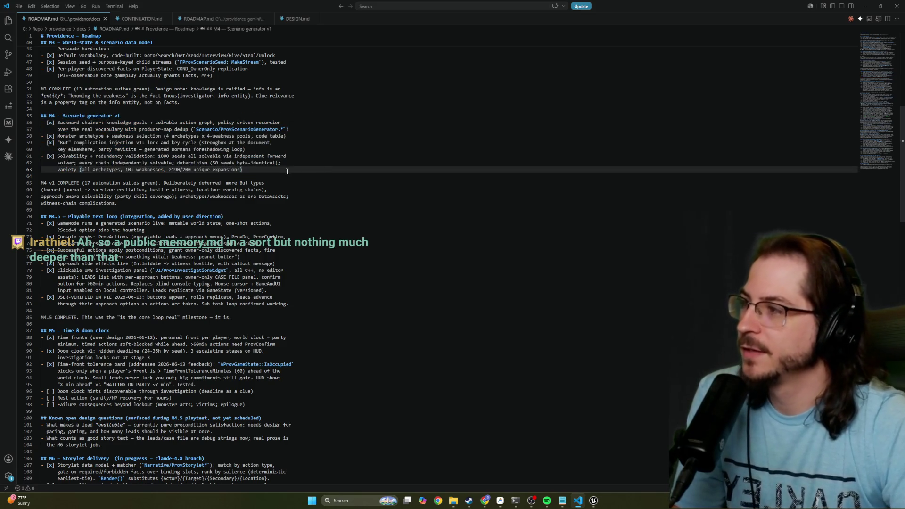
{"action": "key", "text": "shift+Up"}
{"action": "key", "text": "shift+Up"}
{"action": "key", "text": "shift+Up"}
{"action": "left_click", "coordinate": [147, 229]}
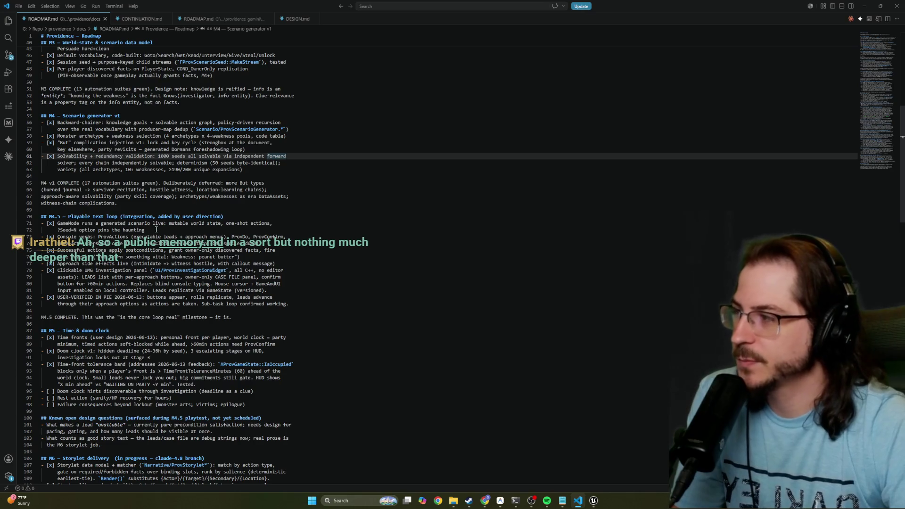
{"action": "key", "text": "shift+Up"}
{"action": "key", "text": "shift+Up"}
{"action": "key", "text": "shift+Up"}
{"action": "key", "text": "shift+Down"}
{"action": "key", "text": "shift+Down"}
{"action": "key", "text": "shift+Down"}
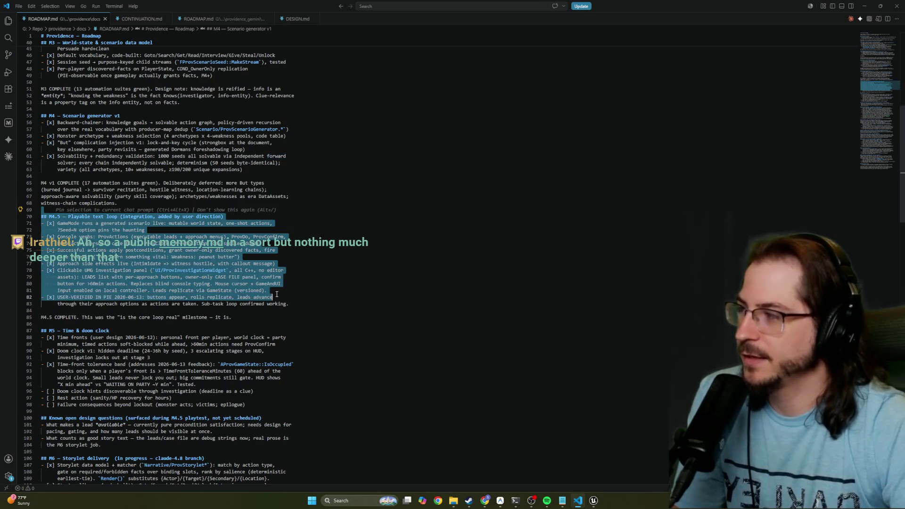
{"action": "left_click", "coordinate": [336, 218]}
Read the time-front tolerance band entry, then shrink the window and show the providence_gemini roadmap.
{"action": "scroll", "coordinate": [335, 217], "scroll_direction": "down", "scroll_amount": 2}
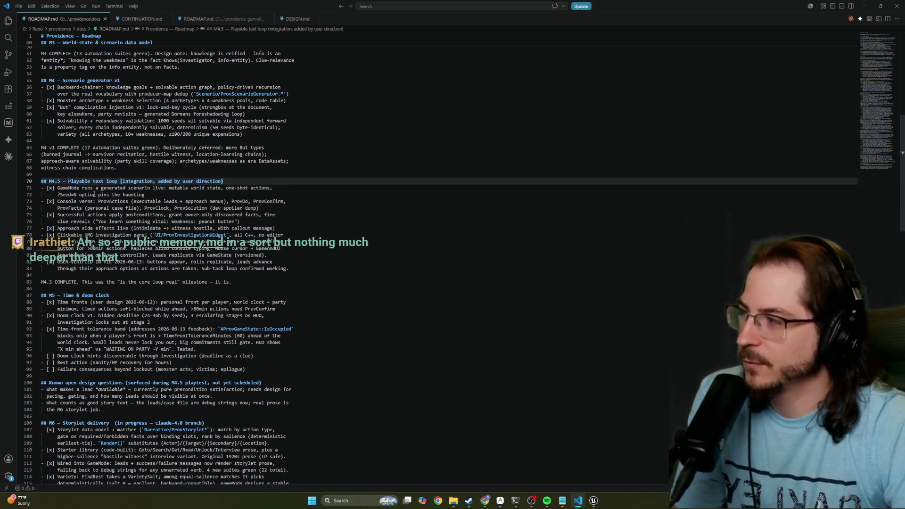
{"action": "scroll", "coordinate": [99, 212], "scroll_direction": "down", "scroll_amount": 2}
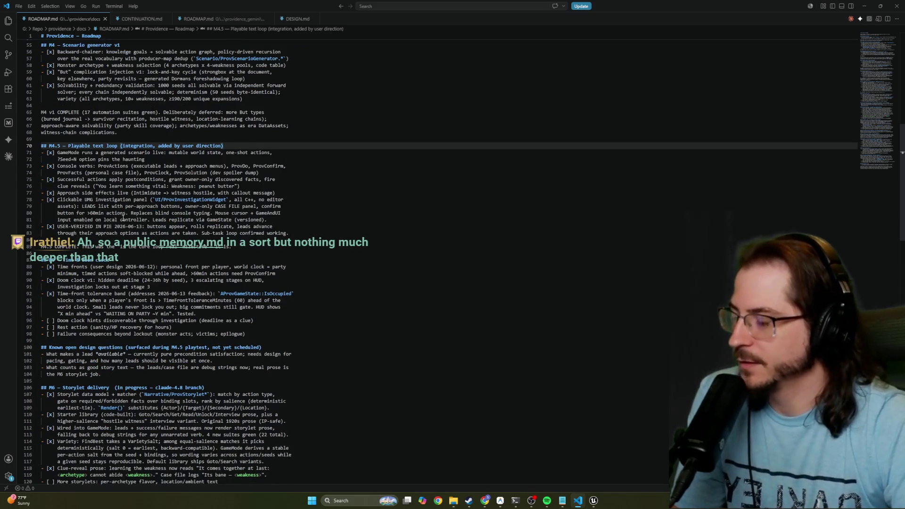
{"action": "scroll", "coordinate": [135, 220], "scroll_direction": "down", "scroll_amount": 1}
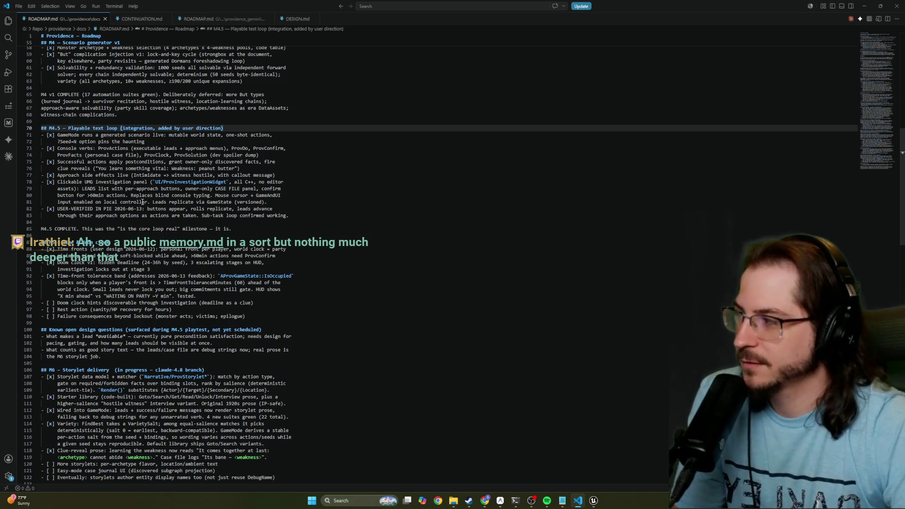
{"action": "left_click_drag", "start_coordinate": [142, 202], "coordinate": [168, 297]}
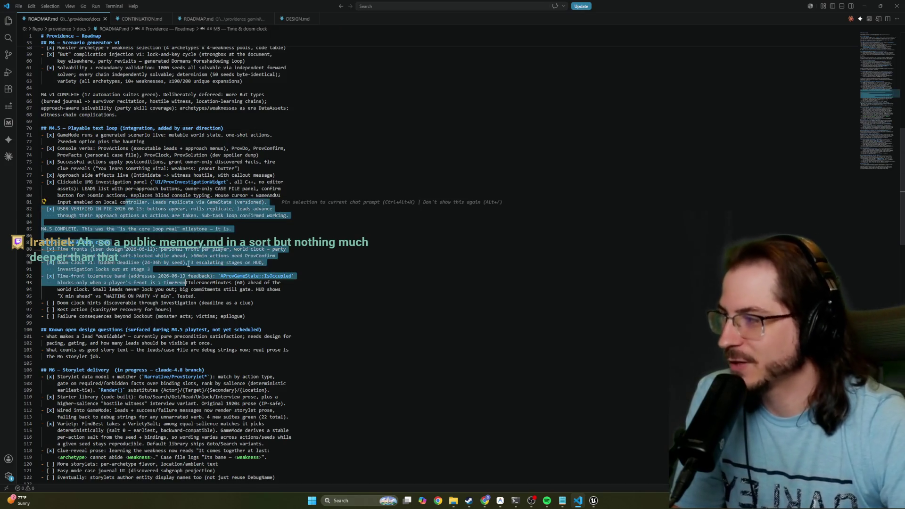
{"action": "left_click", "coordinate": [231, 229]}
{"action": "left_click_drag", "start_coordinate": [58, 269], "coordinate": [227, 300]}
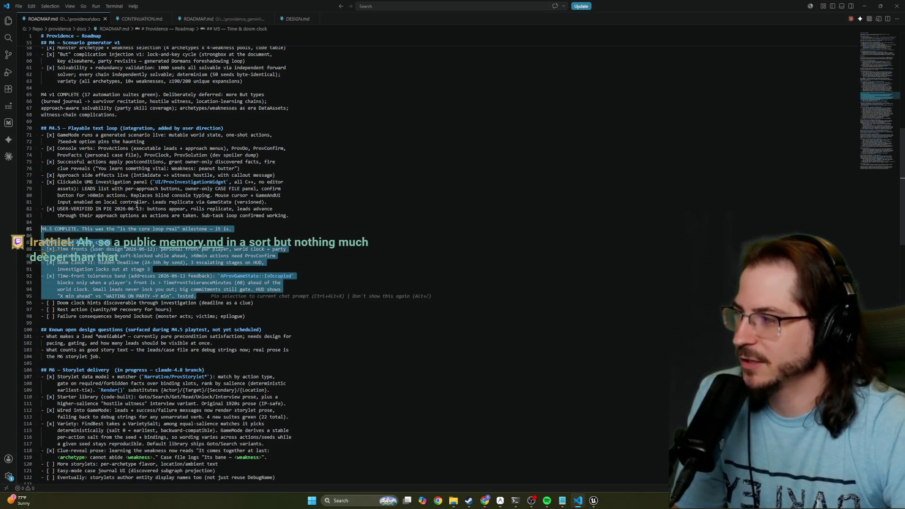
{"action": "left_click", "coordinate": [383, 207]}
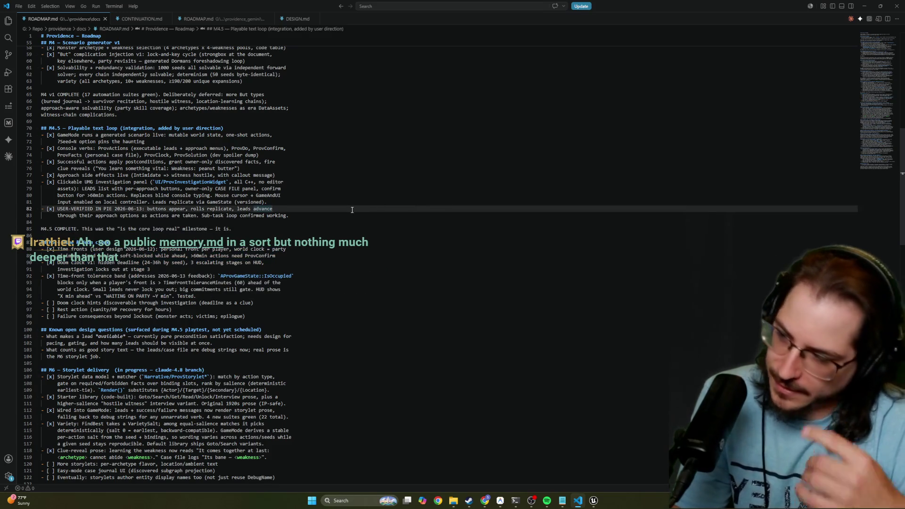
{"action": "mouse_move", "coordinate": [626, 11]}
{"action": "left_mouse_down"}
{"action": "mouse_move", "coordinate": [501, 212]}
{"action": "mouse_move", "coordinate": [471, 213]}
{"action": "mouse_move", "coordinate": [461, 110]}
{"action": "left_mouse_up"}
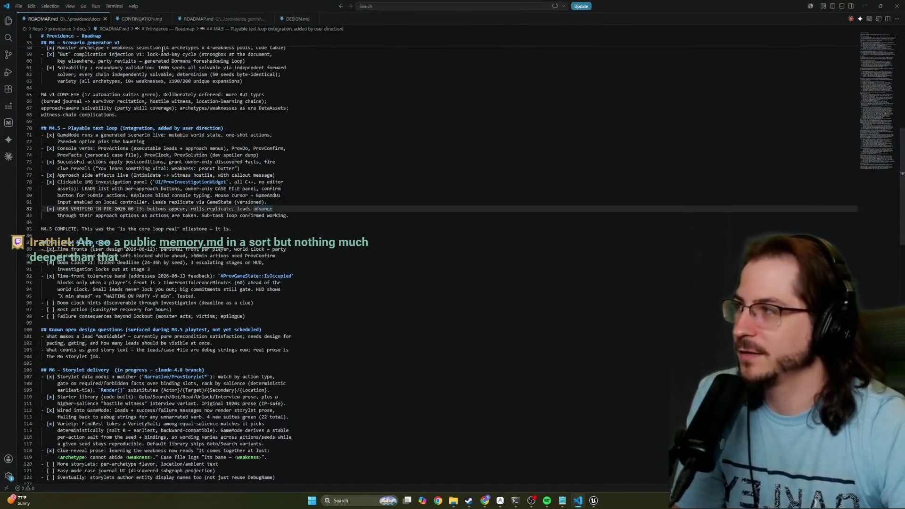
{"action": "left_click", "coordinate": [198, 20]}
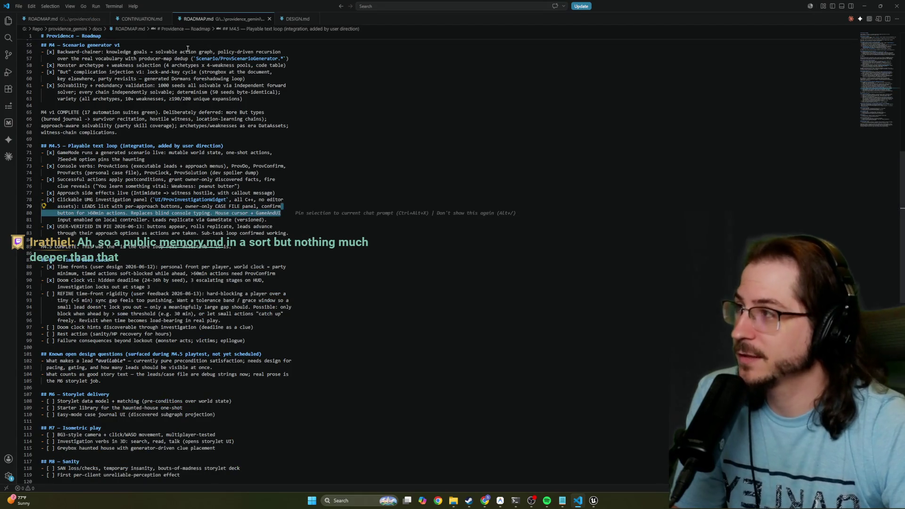
Open DESIGN.md and read it from the top.
{"action": "left_click", "coordinate": [288, 19]}
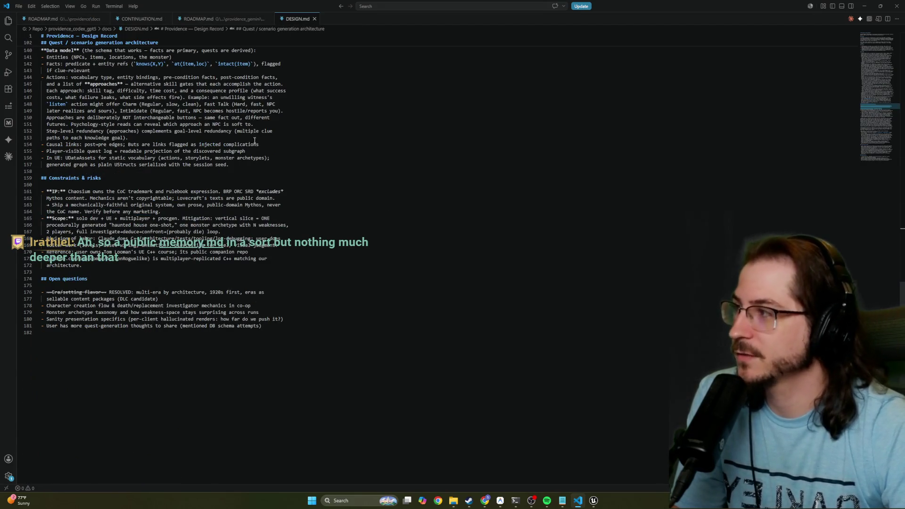
{"action": "scroll", "coordinate": [264, 146], "scroll_direction": "up", "scroll_amount": 20}
{"action": "scroll", "coordinate": [264, 146], "scroll_direction": "up", "scroll_amount": 18}
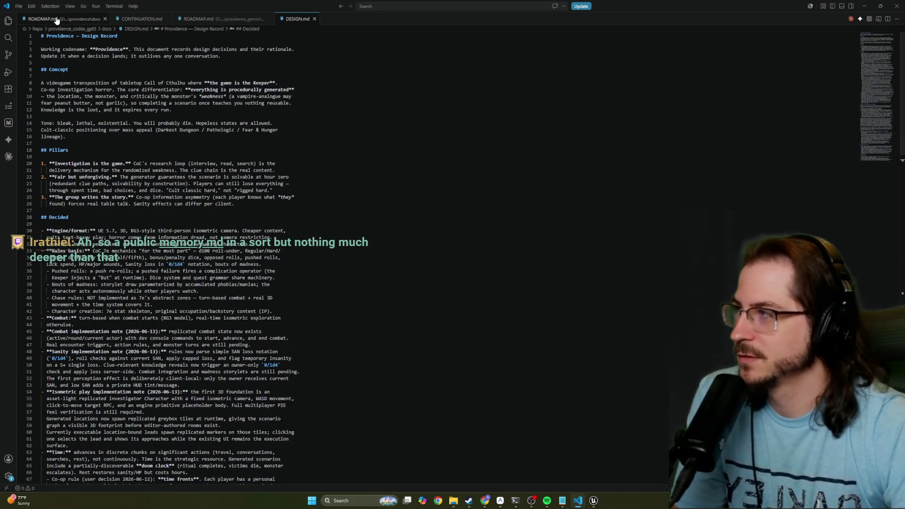
Move the DESIGN.md tab to the front, return to the providence roadmap, and restore the window.
{"action": "left_click", "coordinate": [198, 19]}
{"action": "left_click_drag", "start_coordinate": [297, 18], "coordinate": [38, 20]}
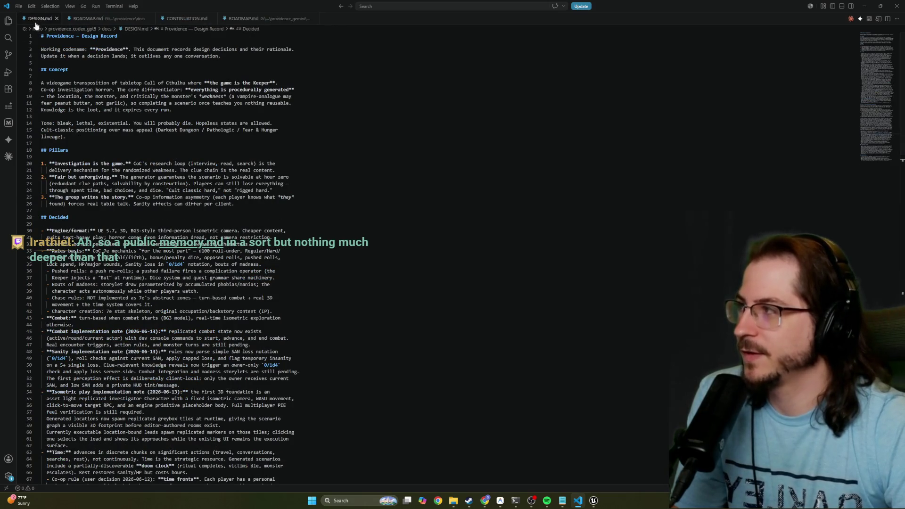
{"action": "left_click", "coordinate": [89, 19]}
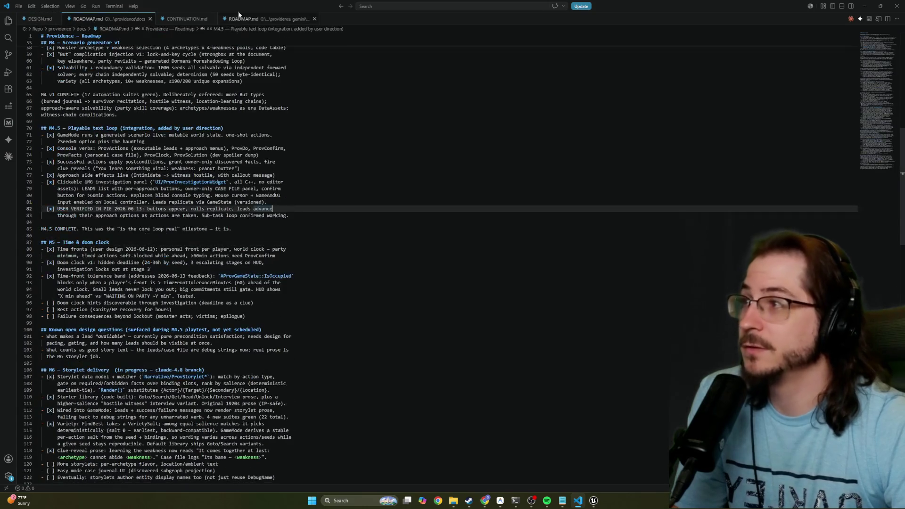
{"action": "left_click_drag", "start_coordinate": [307, 6], "coordinate": [307, 122]}
Move the VS Code window down and off the left screen edge to uncover Unreal.
{"action": "mouse_move", "coordinate": [385, 119]}
{"action": "left_mouse_down"}
{"action": "mouse_move", "coordinate": [164, 196]}
{"action": "mouse_move", "coordinate": [0, 330]}
{"action": "left_mouse_up"}
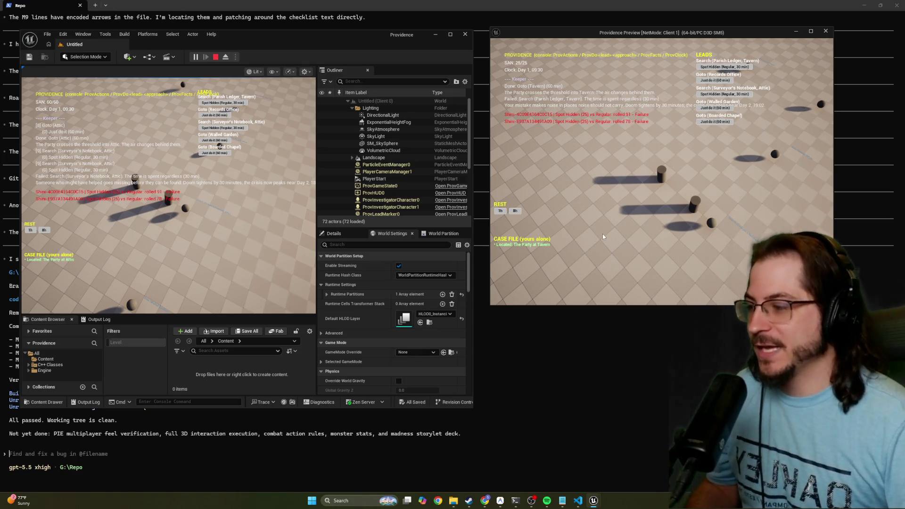
Bring the Codex terminal forward, restore it to a smaller window, and raise the Unreal editor.
{"action": "left_click", "coordinate": [432, 456]}
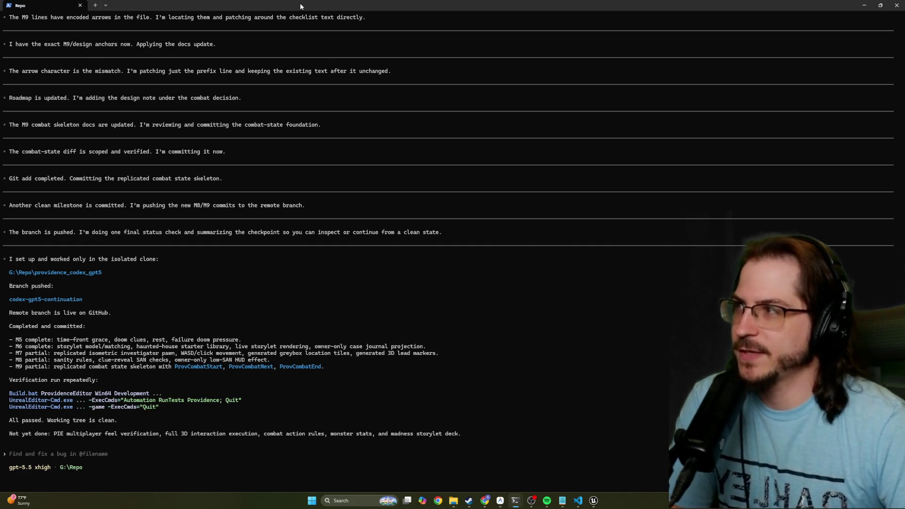
{"action": "mouse_move", "coordinate": [300, 3]}
{"action": "left_mouse_down"}
{"action": "mouse_move", "coordinate": [344, 112]}
{"action": "mouse_move", "coordinate": [330, 165]}
{"action": "mouse_move", "coordinate": [35, 245]}
{"action": "left_mouse_up"}
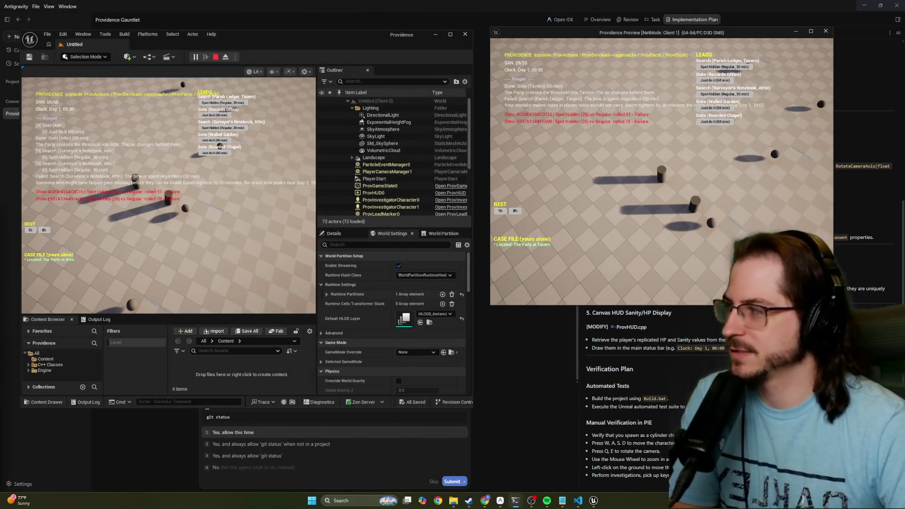
{"action": "mouse_move", "coordinate": [315, 42]}
{"action": "left_mouse_down"}
{"action": "mouse_move", "coordinate": [323, 34]}
{"action": "mouse_move", "coordinate": [293, 21]}
{"action": "mouse_move", "coordinate": [316, 19]}
{"action": "left_mouse_up"}
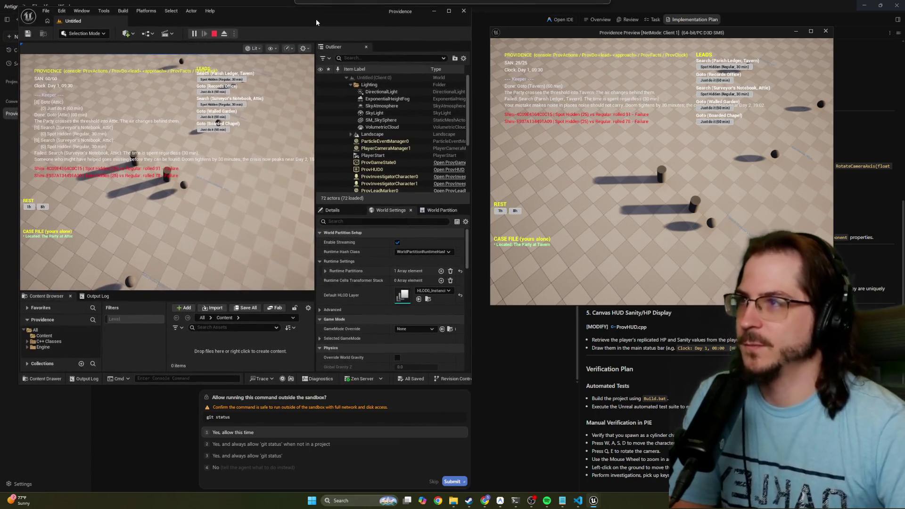
{"action": "key", "text": "super+Left"}
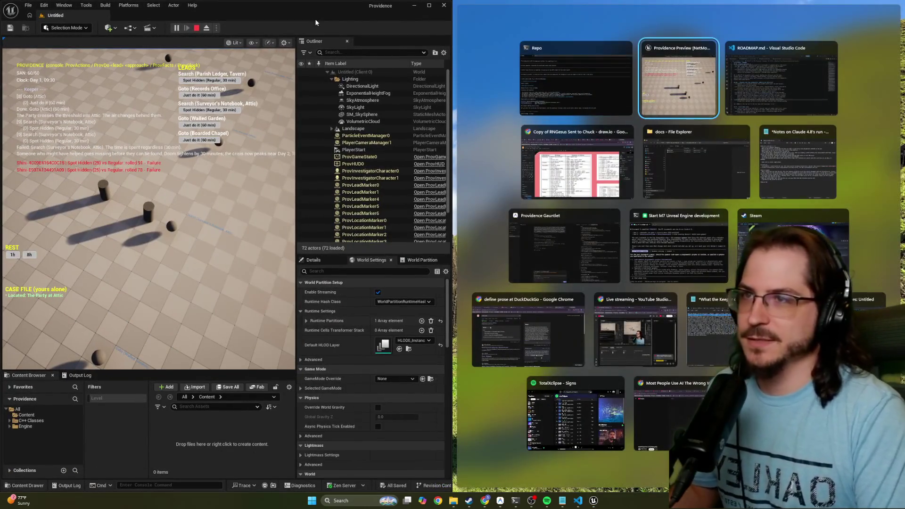
{"action": "key", "text": "Escape"}
{"action": "key", "text": "Return"}
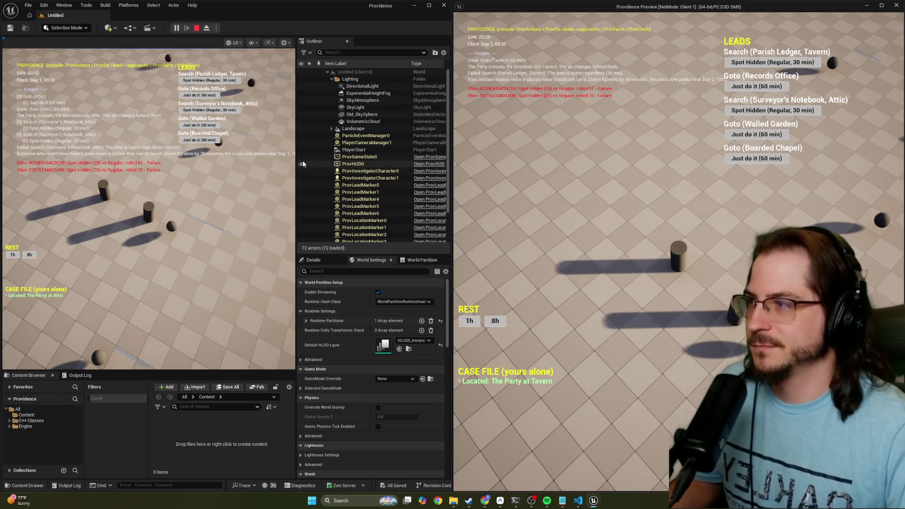
{"action": "left_click_drag", "start_coordinate": [296, 163], "coordinate": [346, 184]}
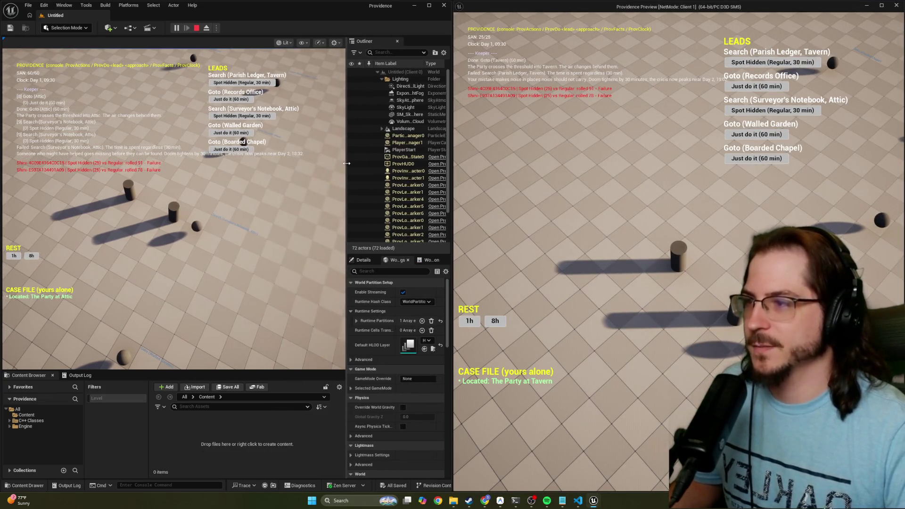
{"action": "mouse_move", "coordinate": [304, 203]}
{"action": "left_mouse_down"}
{"action": "mouse_move", "coordinate": [258, 278]}
{"action": "mouse_move", "coordinate": [253, 239]}
{"action": "mouse_move", "coordinate": [228, 241]}
{"action": "mouse_move", "coordinate": [202, 214]}
{"action": "mouse_move", "coordinate": [137, 202]}
{"action": "mouse_move", "coordinate": [217, 227]}
{"action": "left_mouse_up"}
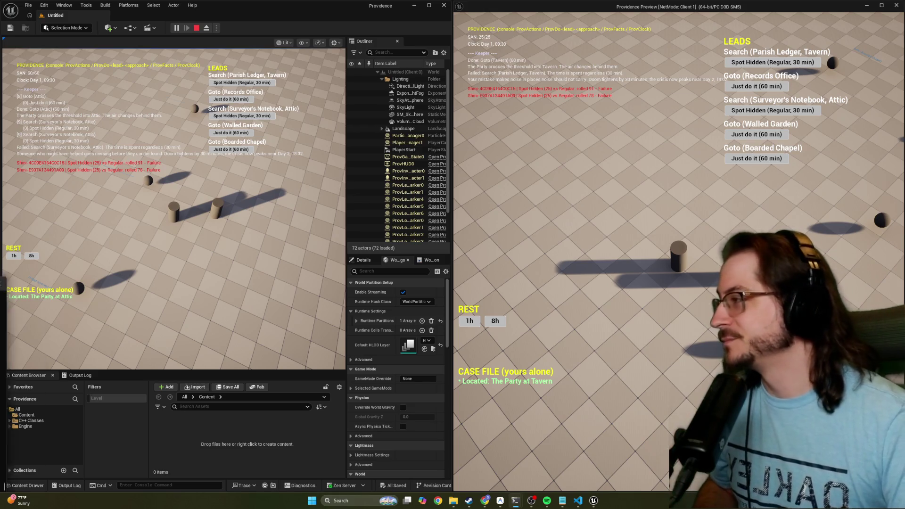
{"action": "key", "text": "alt+Tab"}
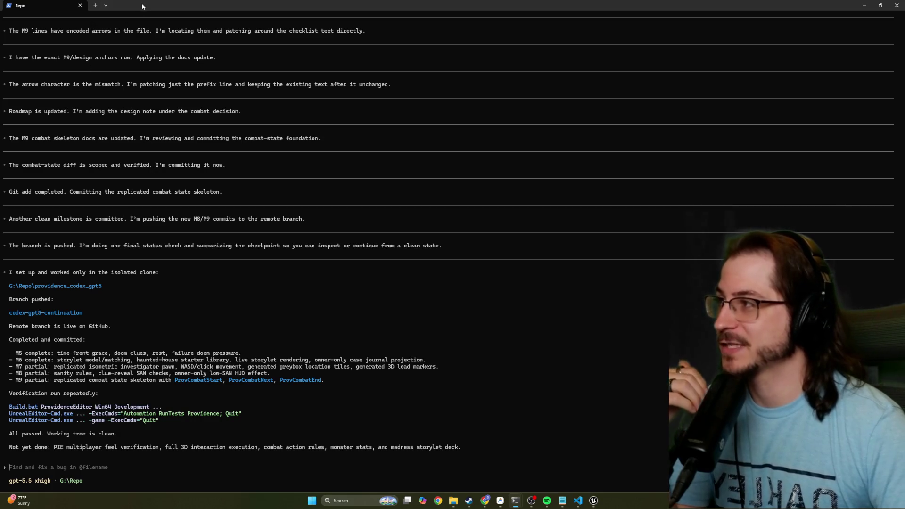
{"action": "key", "text": "alt+Tab"}
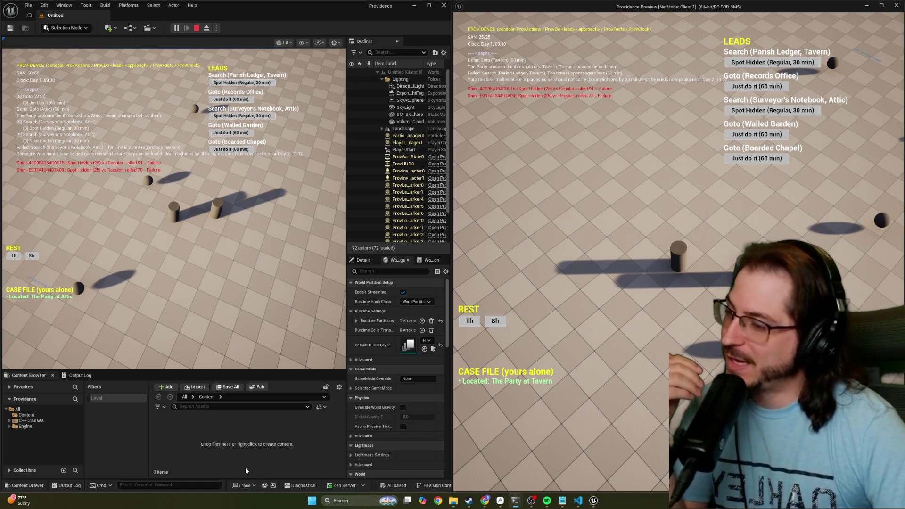
{"action": "mouse_move", "coordinate": [562, 500]}
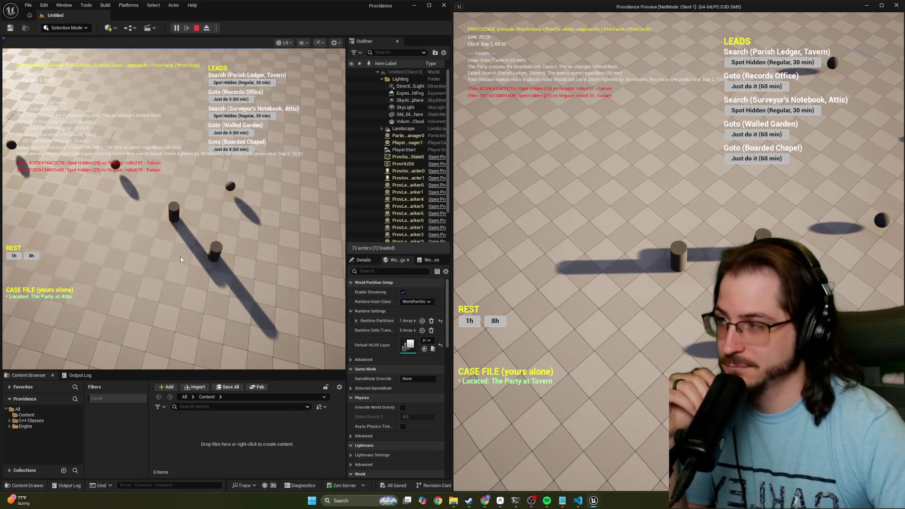
{"action": "left_click", "coordinate": [180, 256]}
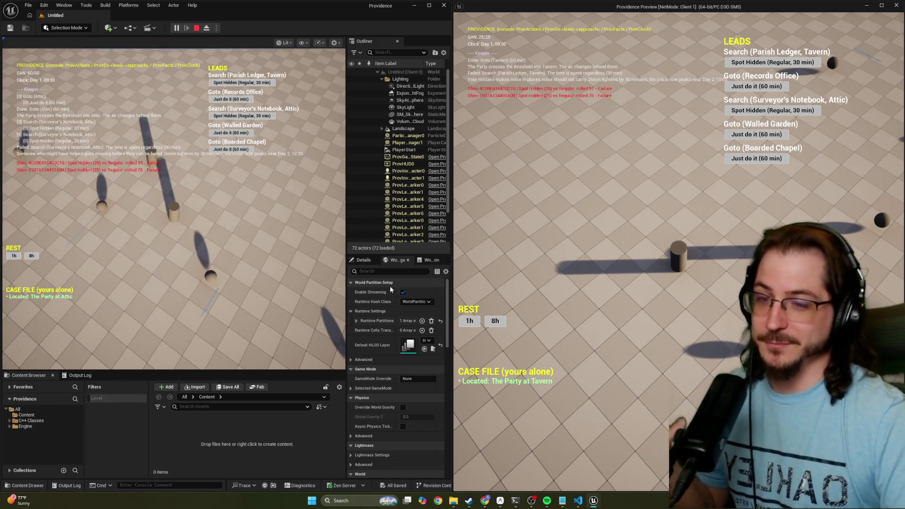
{"action": "left_click", "coordinate": [212, 250]}
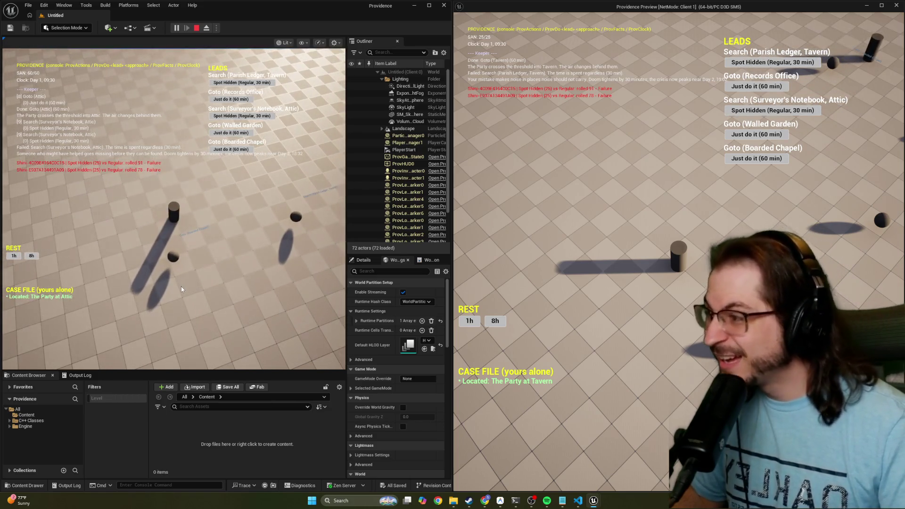
{"action": "left_click", "coordinate": [220, 288]}
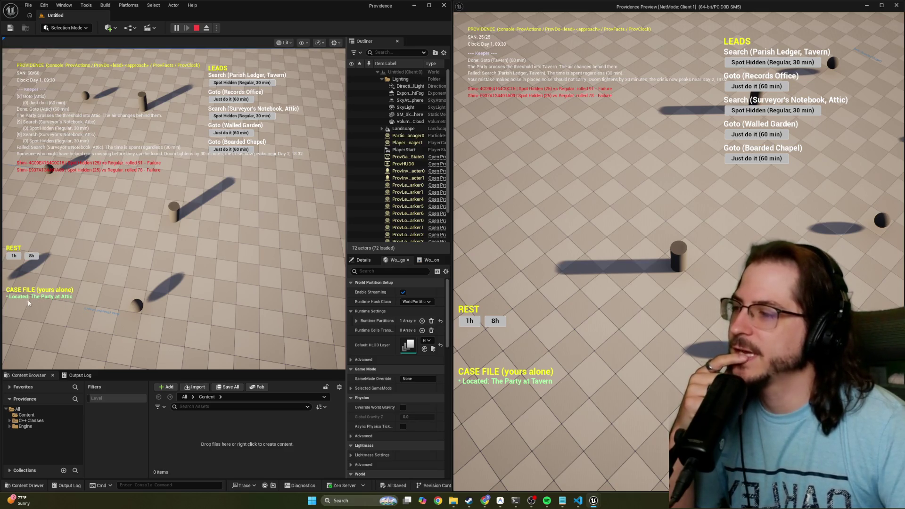
Rotate the left client's camera and roll Spot Hidden (Regular, 30 min) on the Parish Ledger lead.
{"action": "left_click_drag", "start_coordinate": [202, 270], "coordinate": [143, 212]}
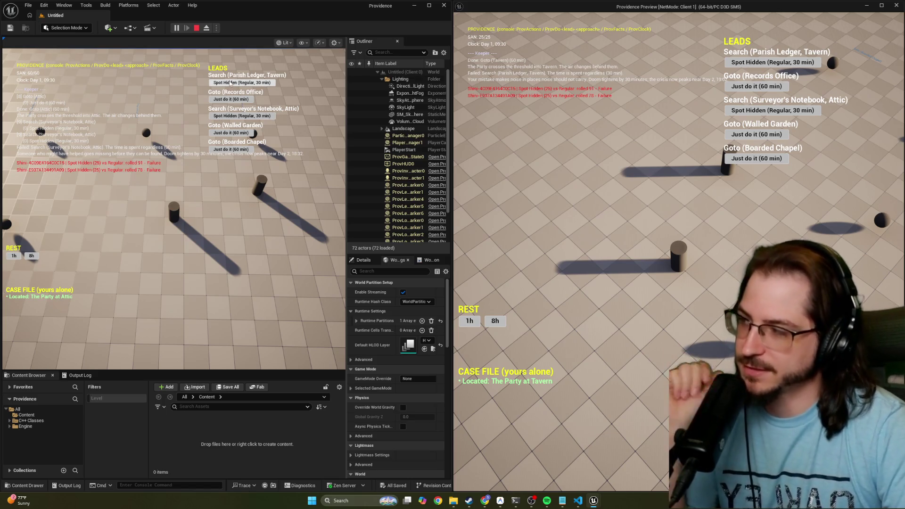
{"action": "left_click", "coordinate": [230, 83]}
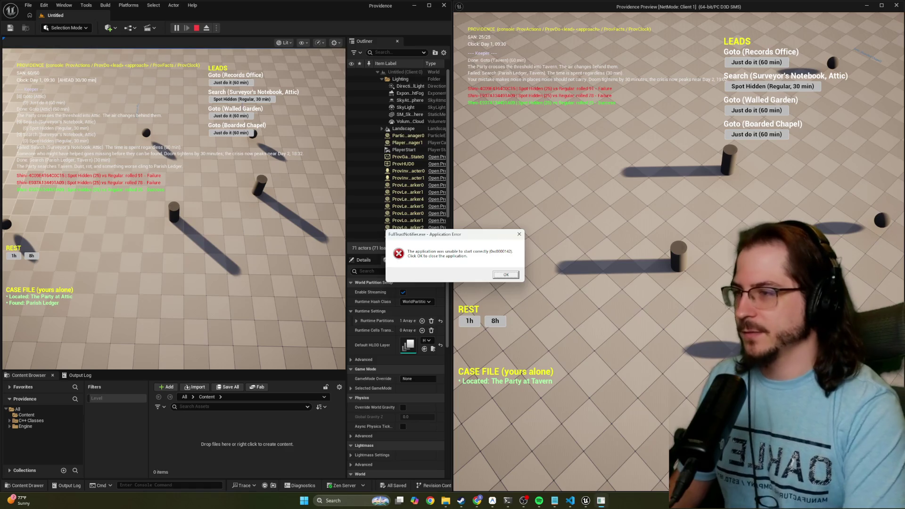
Close the FullTrustNotifier.exe application error dialog with OK.
{"action": "left_click", "coordinate": [506, 275]}
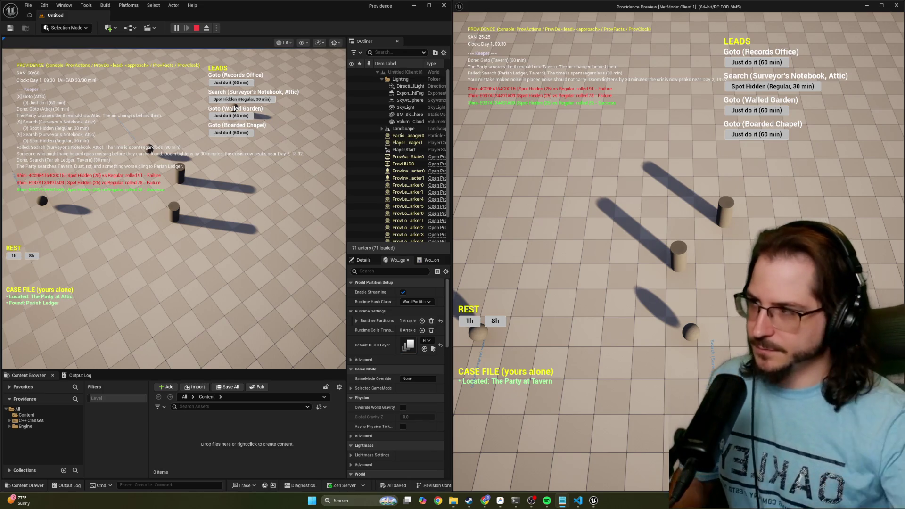
Rest one hour in Client 1, then roll Spot Hidden on the Attic five times.
{"action": "left_click", "coordinate": [561, 288]}
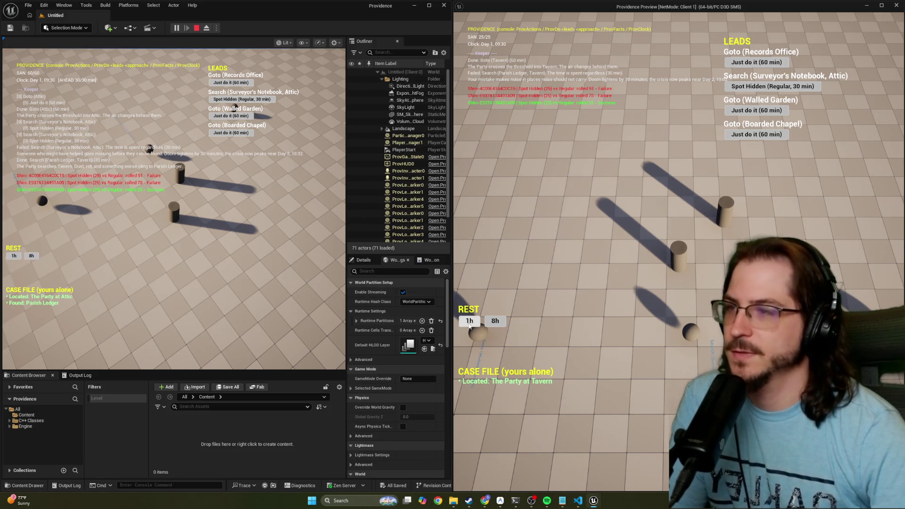
{"action": "left_click", "coordinate": [469, 321]}
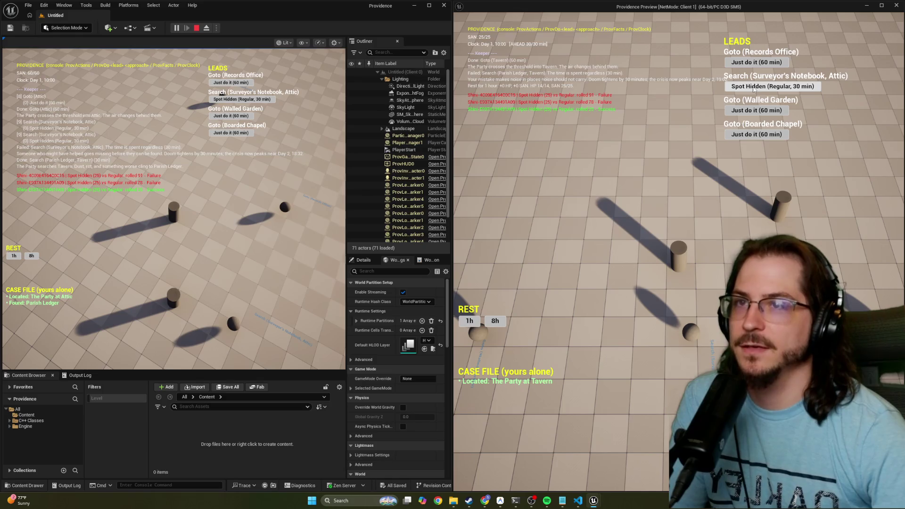
{"action": "left_click", "coordinate": [753, 88]}
{"action": "left_click", "coordinate": [753, 88]}
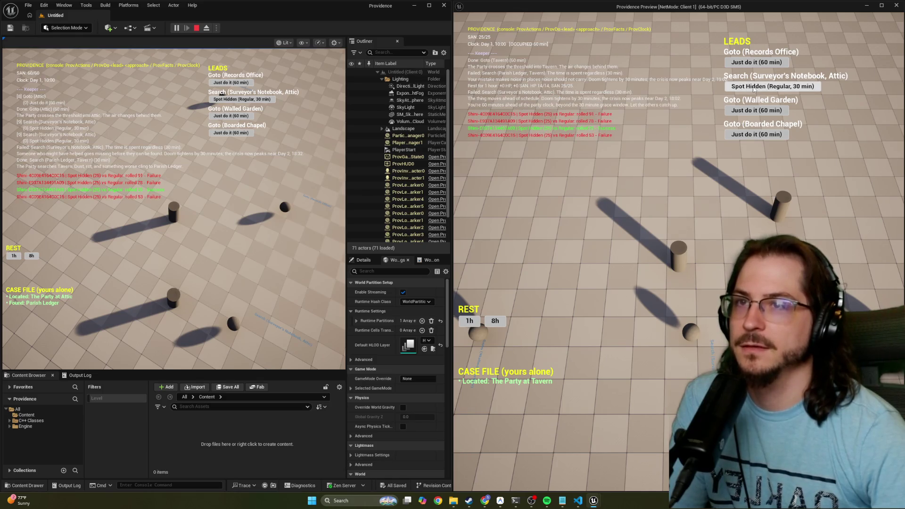
{"action": "left_click", "coordinate": [753, 89]}
{"action": "left_click", "coordinate": [753, 89]}
{"action": "left_click", "coordinate": [753, 88]}
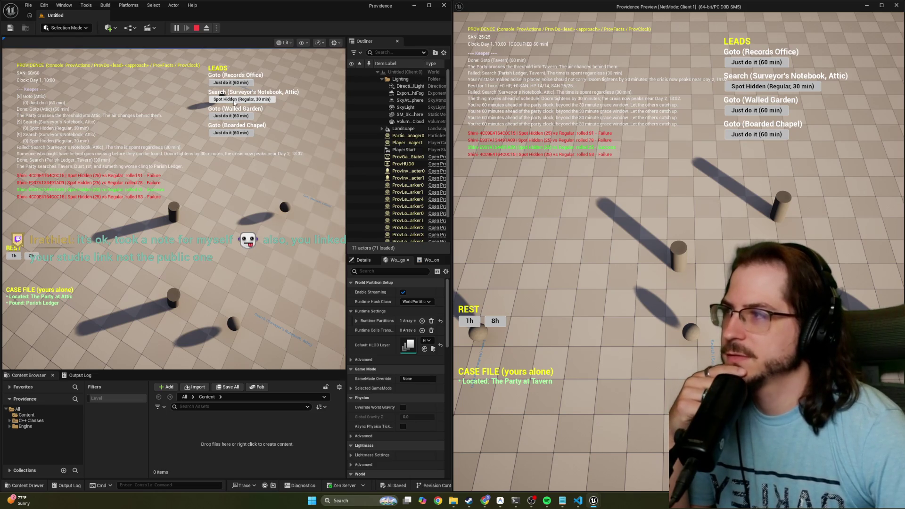
Roll Spot Hidden repeatedly on the editor client and Client 1; every attempt fails.
{"action": "left_click", "coordinate": [226, 101]}
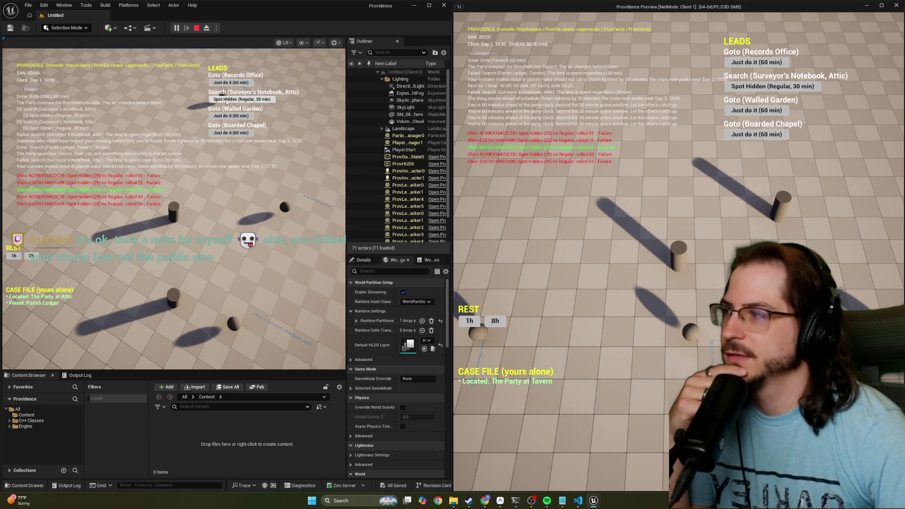
{"action": "left_click", "coordinate": [227, 102]}
{"action": "left_click", "coordinate": [226, 101]}
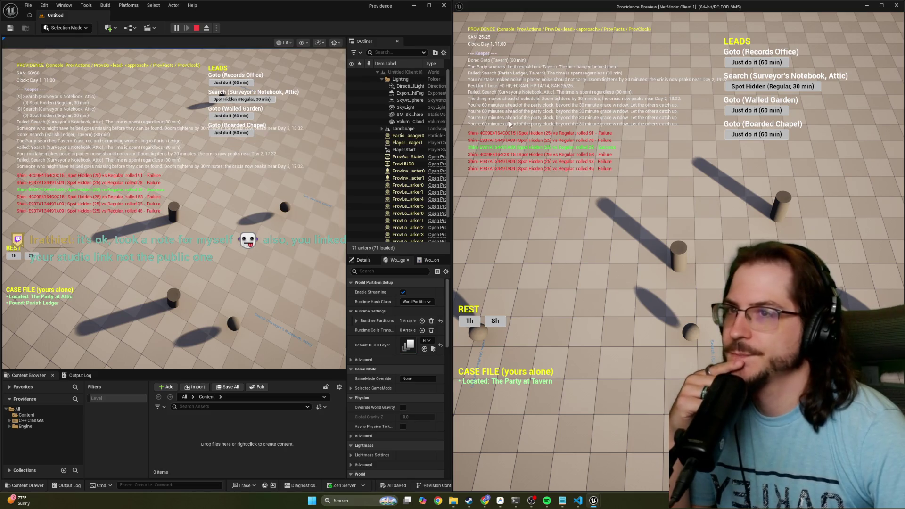
{"action": "left_click", "coordinate": [784, 87]}
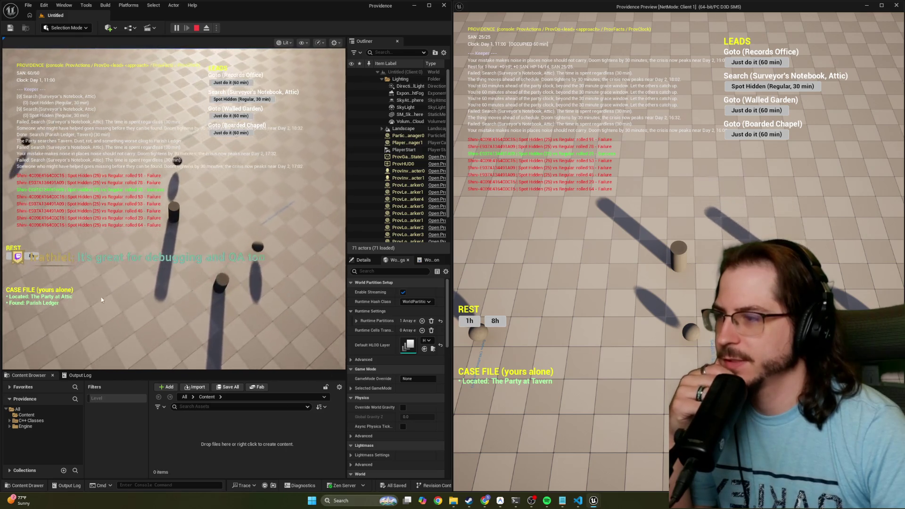
Send the editor client's party to the Records Office with the 60-minute Goto.
{"action": "left_click", "coordinate": [236, 83]}
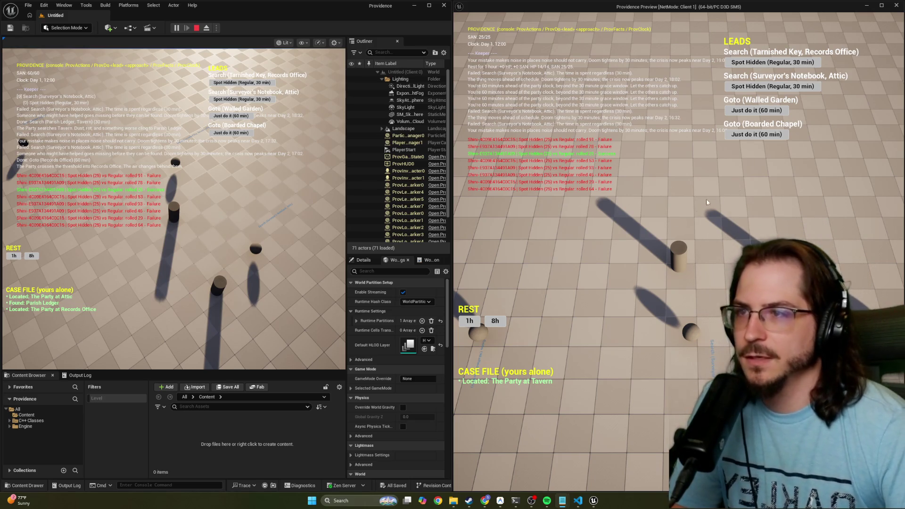
Send Client 1 to the Walled Garden, find and take the Tarnished Key, and unlock the Banded Strongbox.
{"action": "left_click", "coordinate": [745, 111]}
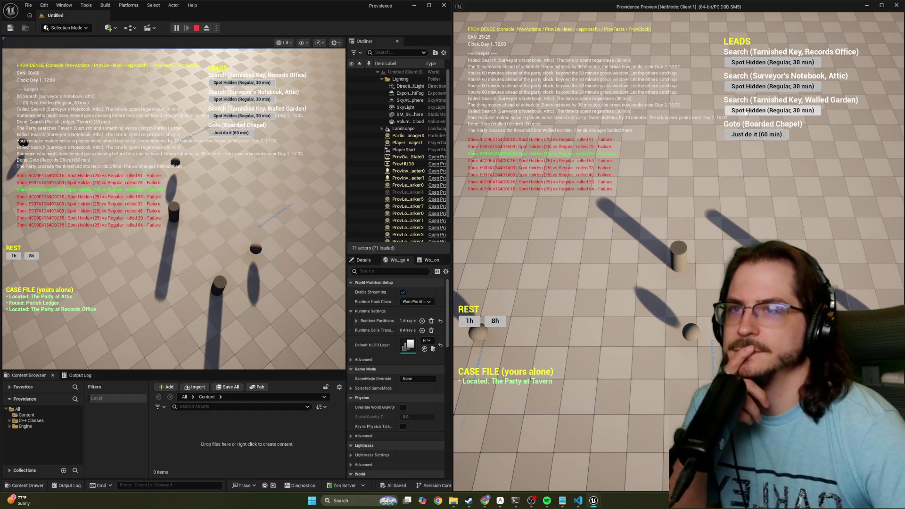
{"action": "left_click", "coordinate": [745, 111]}
{"action": "left_click", "coordinate": [745, 111]}
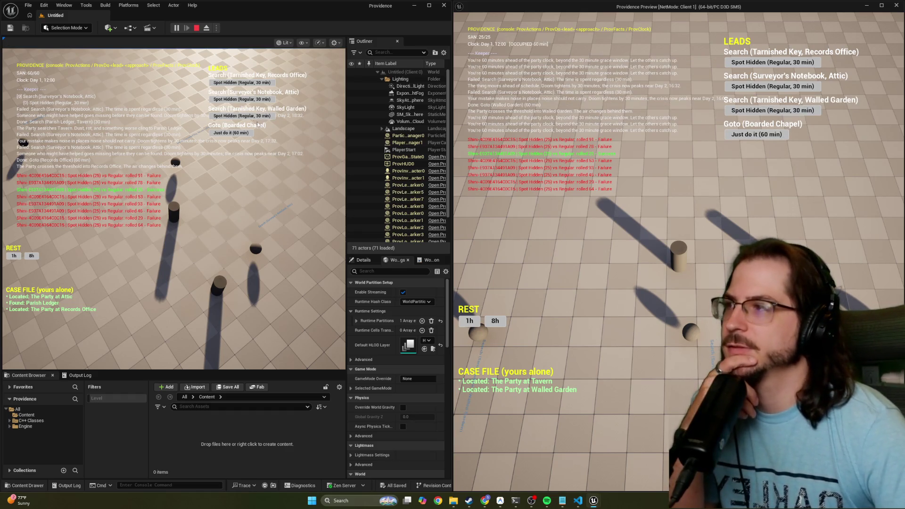
{"action": "left_click", "coordinate": [245, 117]}
{"action": "left_click", "coordinate": [245, 117]}
{"action": "left_click", "coordinate": [245, 116]}
{"action": "left_click", "coordinate": [245, 117]}
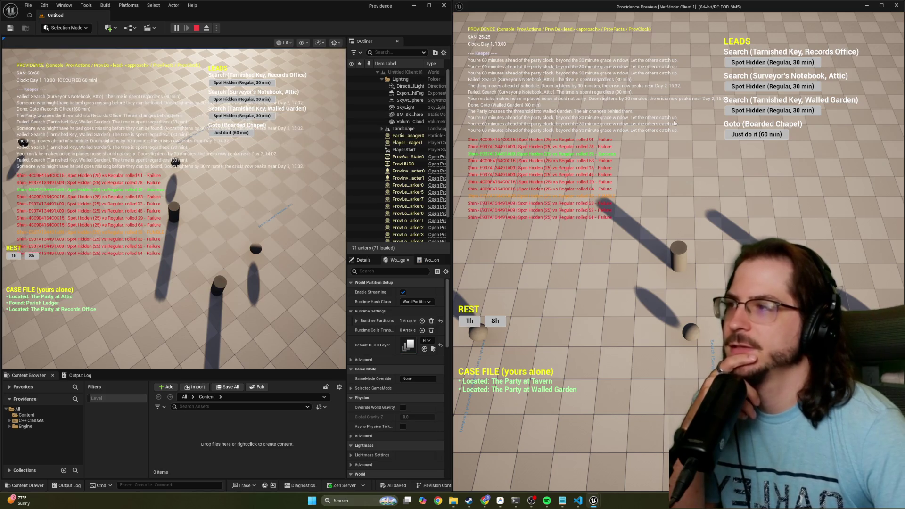
{"action": "left_click", "coordinate": [807, 112]}
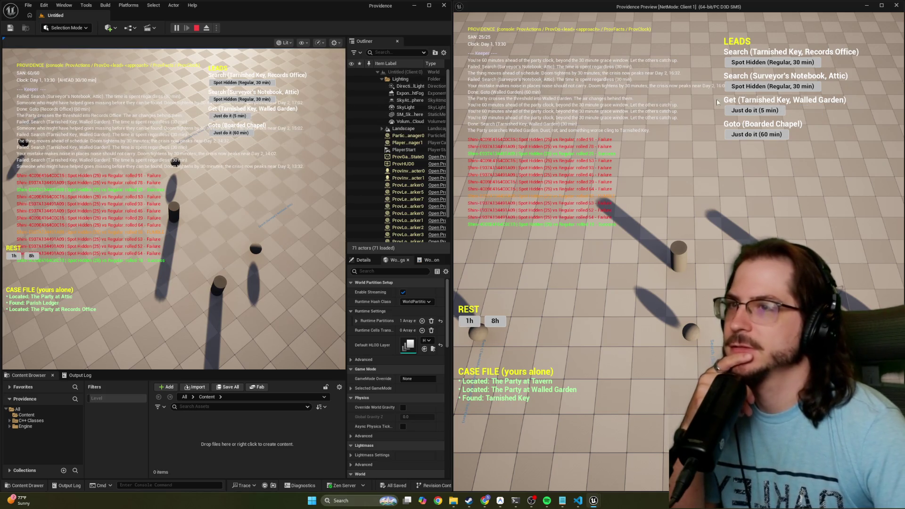
{"action": "left_click", "coordinate": [762, 111]}
{"action": "left_click", "coordinate": [757, 113]}
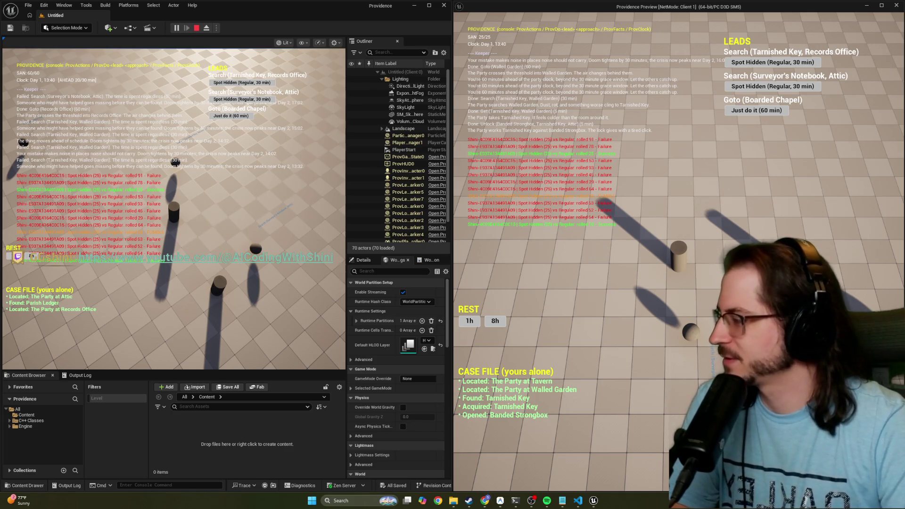
{"action": "left_click", "coordinate": [562, 501]}
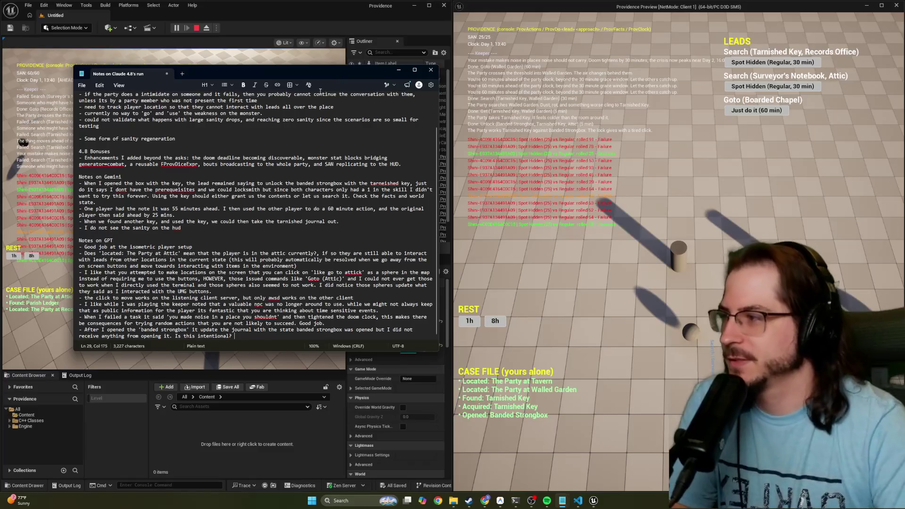
{"action": "left_click", "coordinate": [290, 56]}
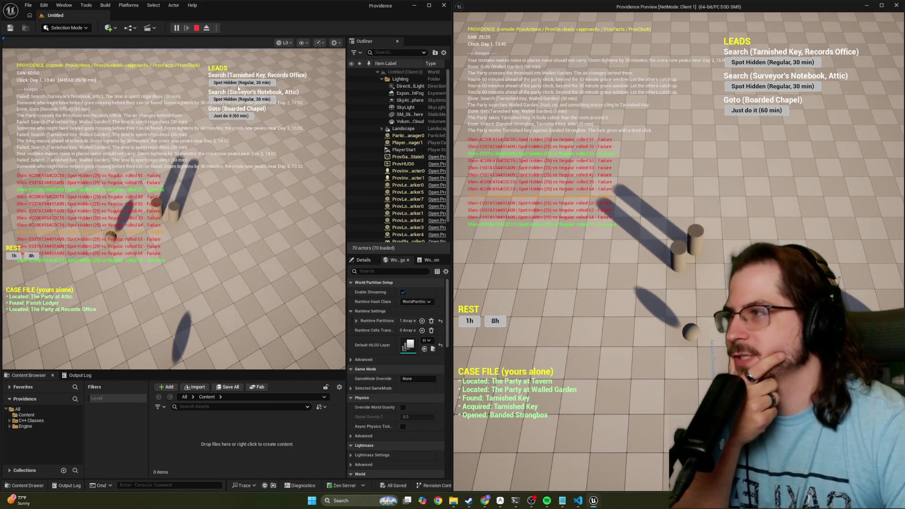
Search the Records Office until the Tarnished Key turns up, take it, and unlock the Banded Strongbox.
{"action": "left_click", "coordinate": [238, 83]}
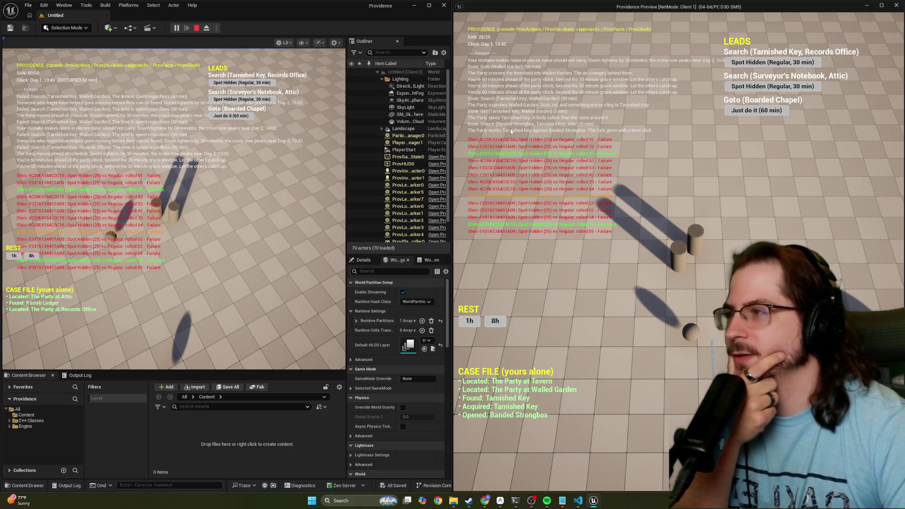
{"action": "left_click", "coordinate": [778, 62]}
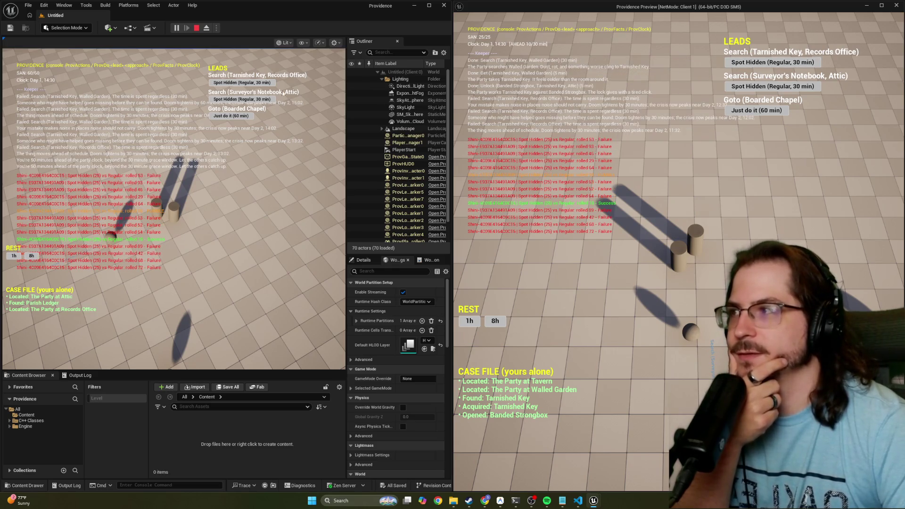
{"action": "left_click", "coordinate": [256, 83]}
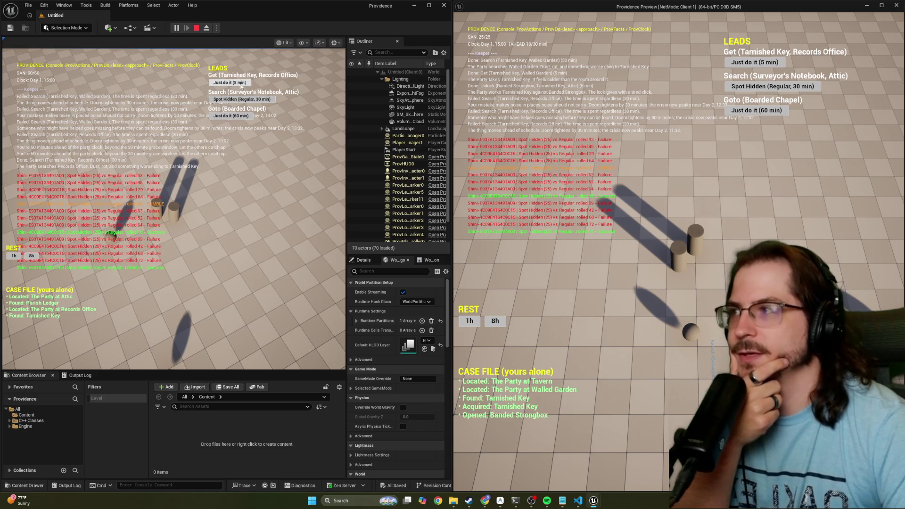
{"action": "left_click", "coordinate": [241, 83]}
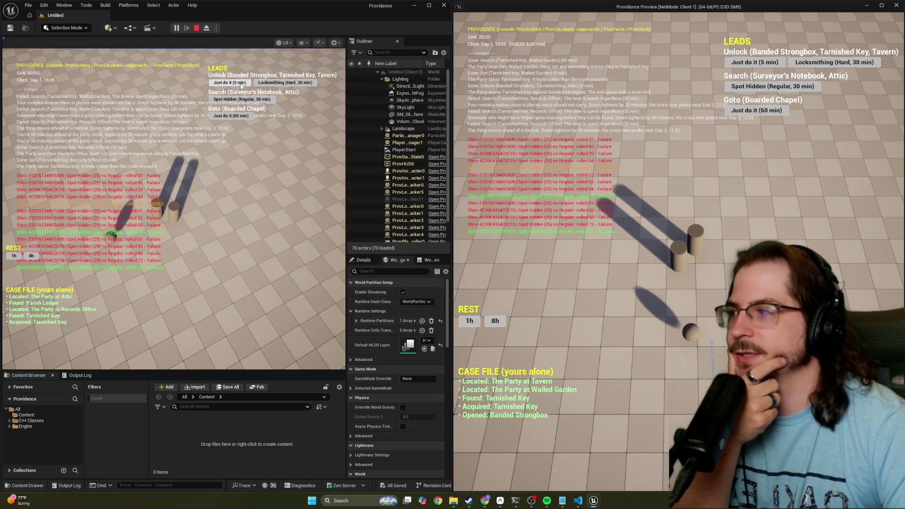
{"action": "left_click", "coordinate": [241, 84]}
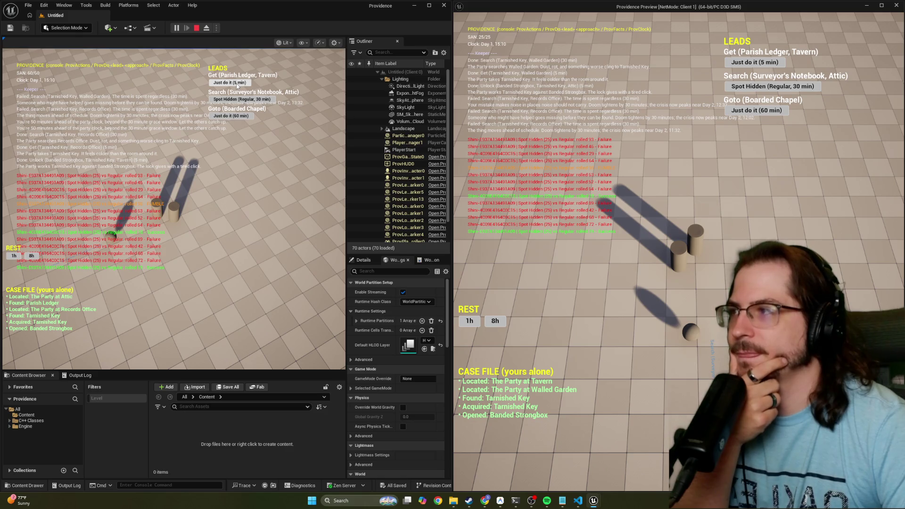
Take the Parish Ledger and read it with Mother Tongue, learning Weakness: peanut butter.
{"action": "left_click", "coordinate": [237, 83]}
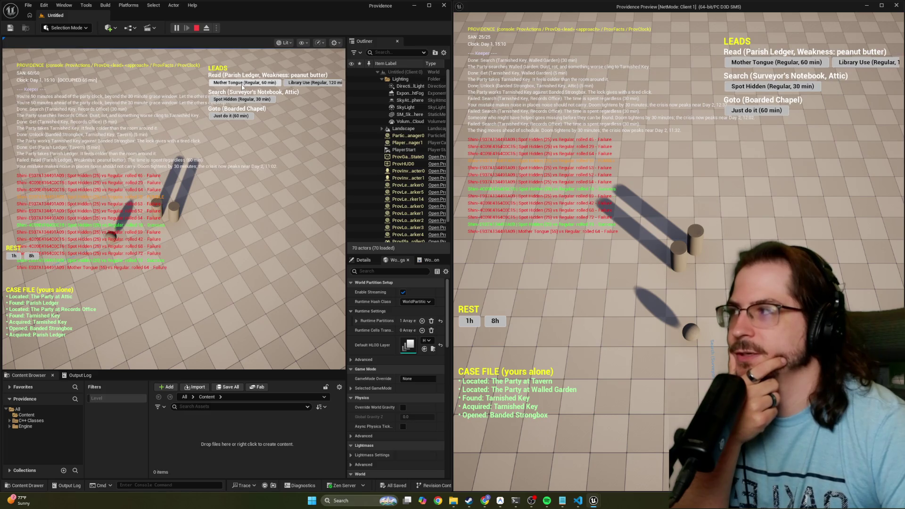
{"action": "left_click", "coordinate": [241, 84]}
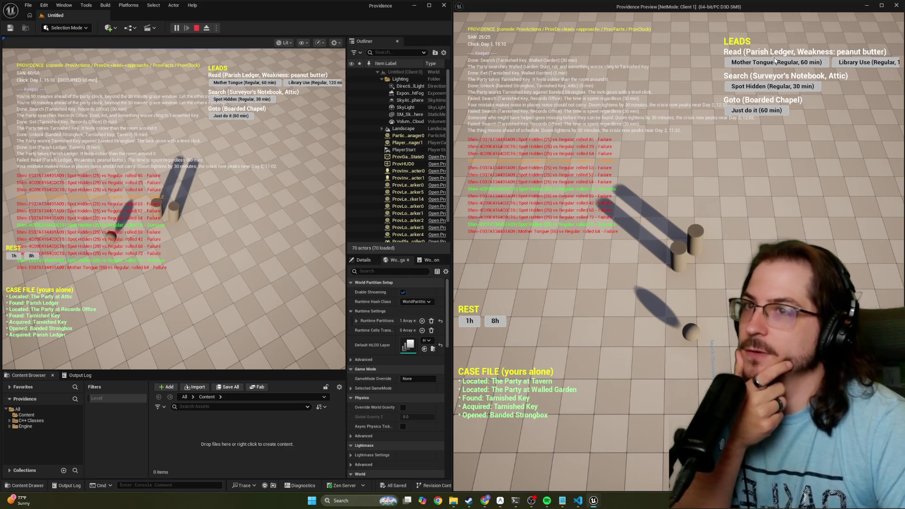
{"action": "left_click", "coordinate": [793, 61]}
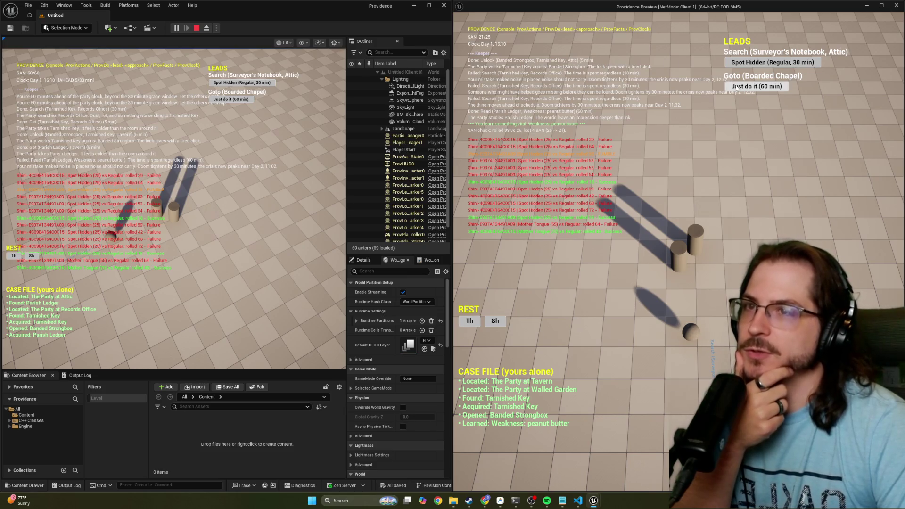
Find and take the Surveyor's Notebook, then commit 120 minutes to a Library Use read.
{"action": "left_click", "coordinate": [751, 66]}
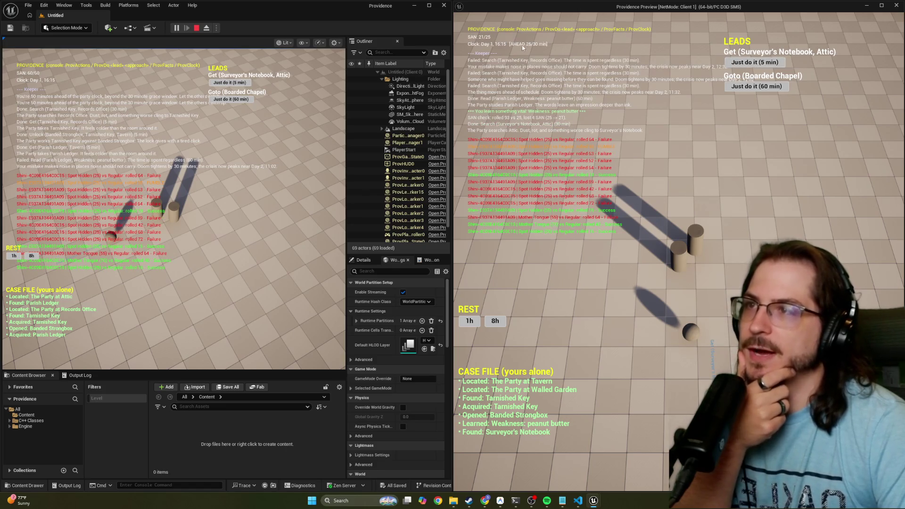
{"action": "left_click", "coordinate": [746, 63]}
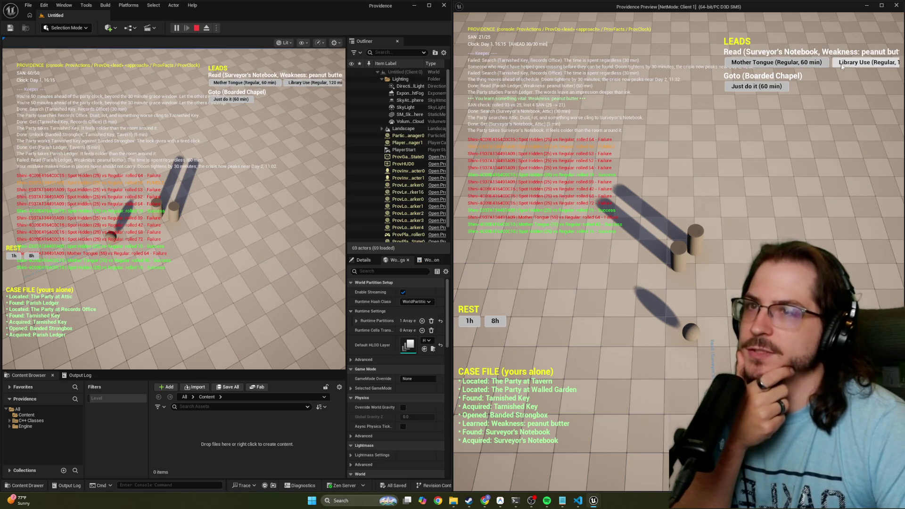
{"action": "left_click", "coordinate": [855, 63]}
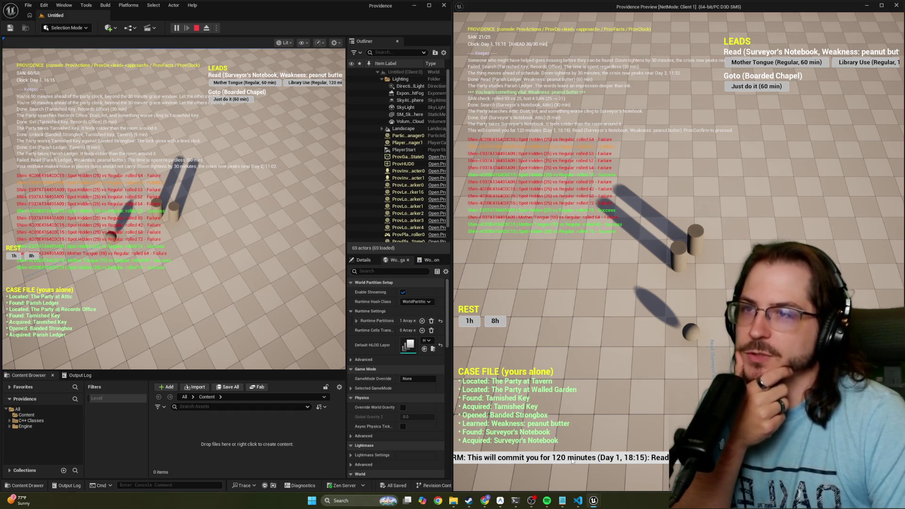
{"action": "left_click", "coordinate": [571, 459]}
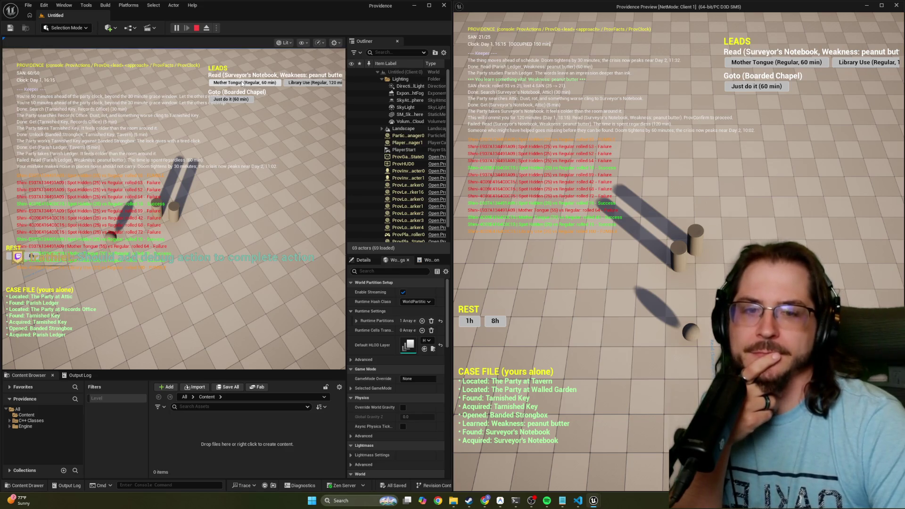
{"action": "left_click", "coordinate": [242, 83]}
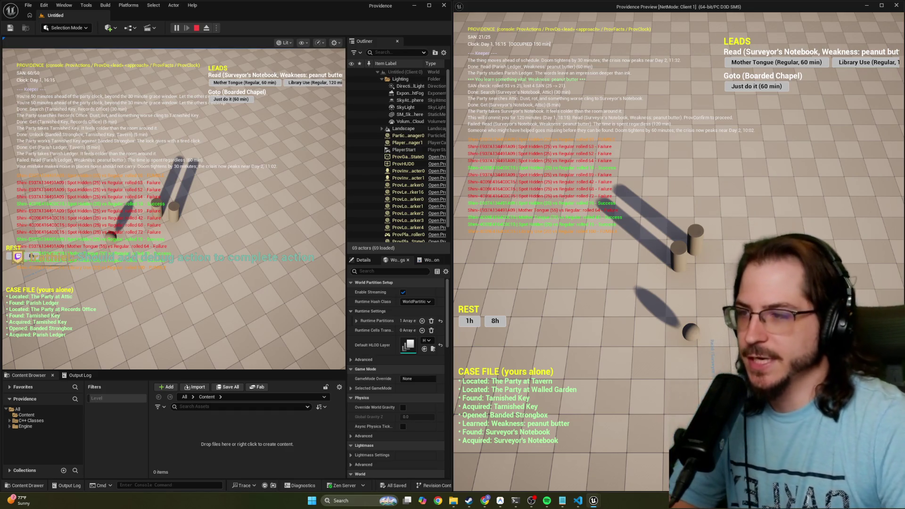
Show and resize the Output Log, then attempt a Mother Tongue read as the editor player.
{"action": "left_click", "coordinate": [76, 375]}
{"action": "left_click_drag", "start_coordinate": [80, 371], "coordinate": [87, 268]}
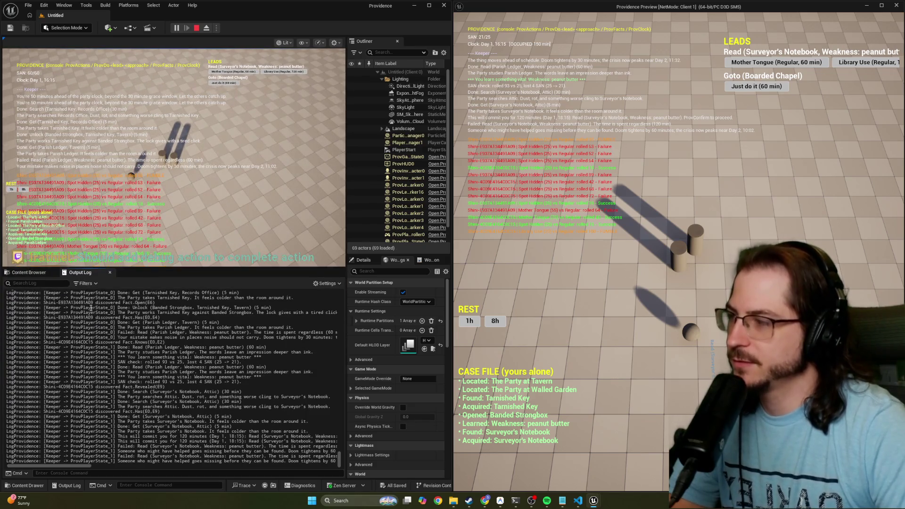
{"action": "scroll", "coordinate": [173, 394], "scroll_direction": "up", "scroll_amount": 3}
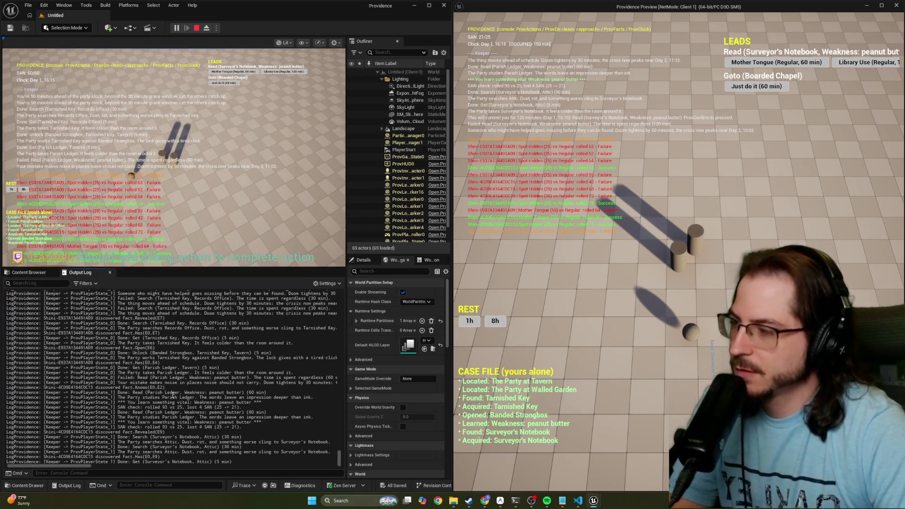
{"action": "scroll", "coordinate": [173, 394], "scroll_direction": "down", "scroll_amount": 3}
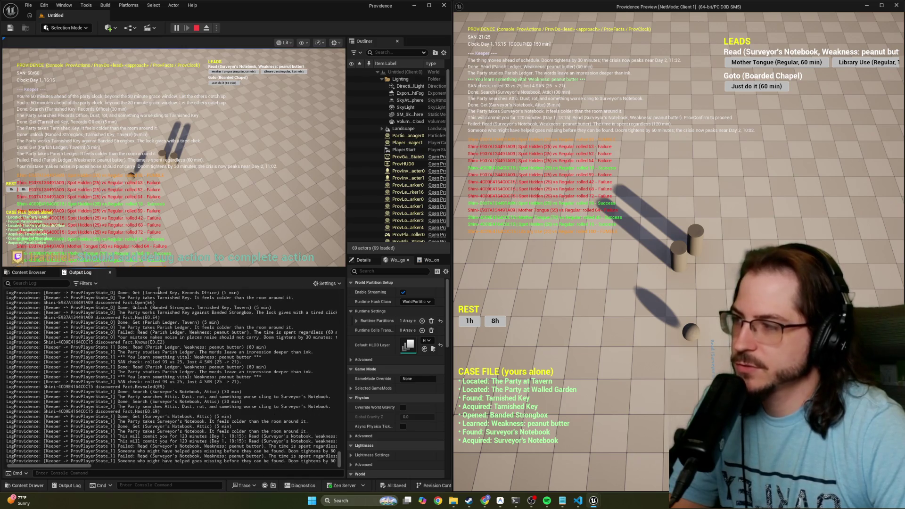
{"action": "left_click_drag", "start_coordinate": [158, 268], "coordinate": [157, 355]}
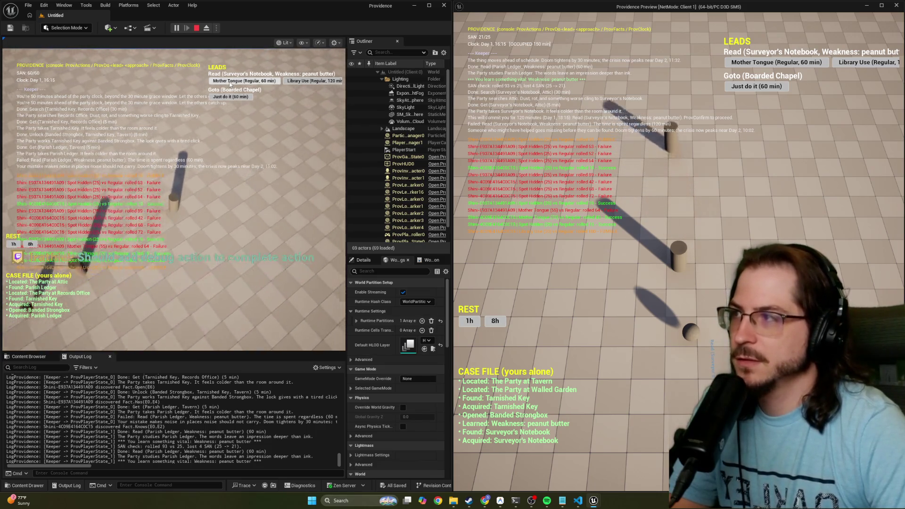
{"action": "left_click", "coordinate": [230, 83]}
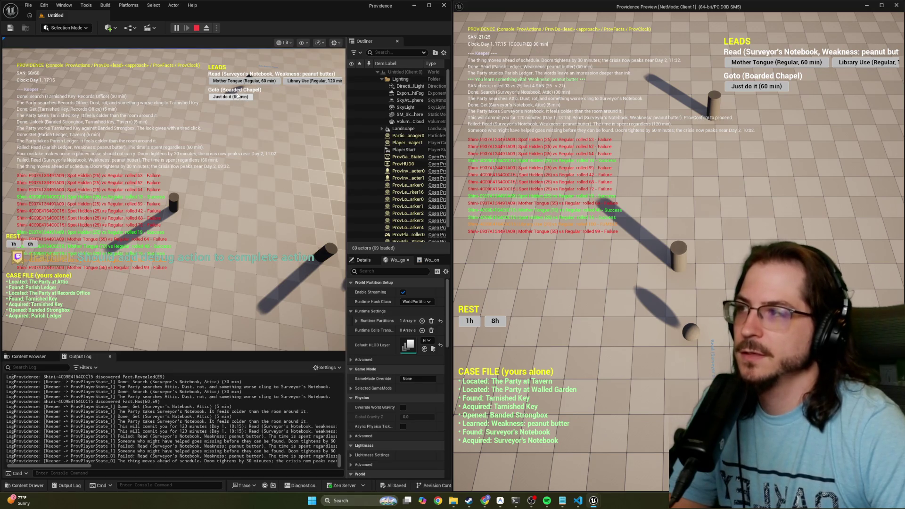
Commit the editor player to a 120-minute Library Use read of the Surveyor's Notebook.
{"action": "left_click", "coordinate": [307, 83]}
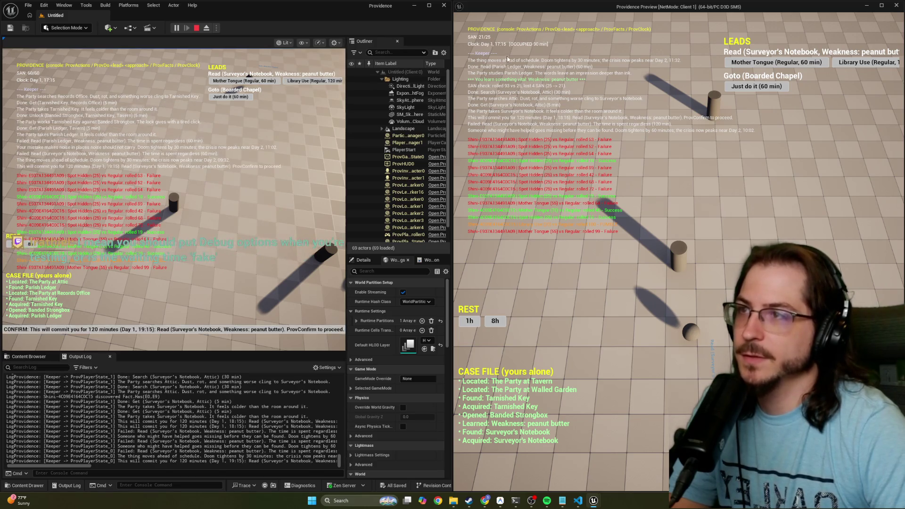
{"action": "left_click", "coordinate": [186, 329]}
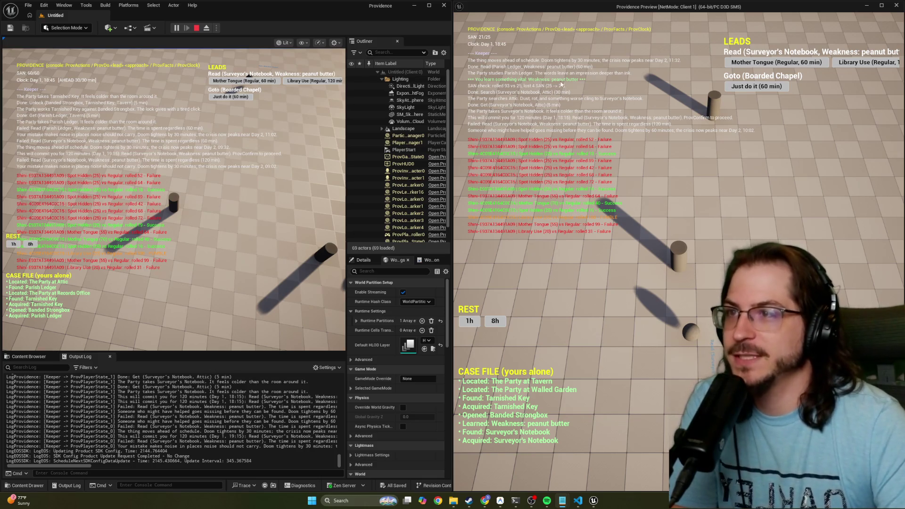
Retry the notebook with Mother Tongue, a 120-minute Library Use, then Mother Tongue until it succeeds.
{"action": "left_click", "coordinate": [571, 81]}
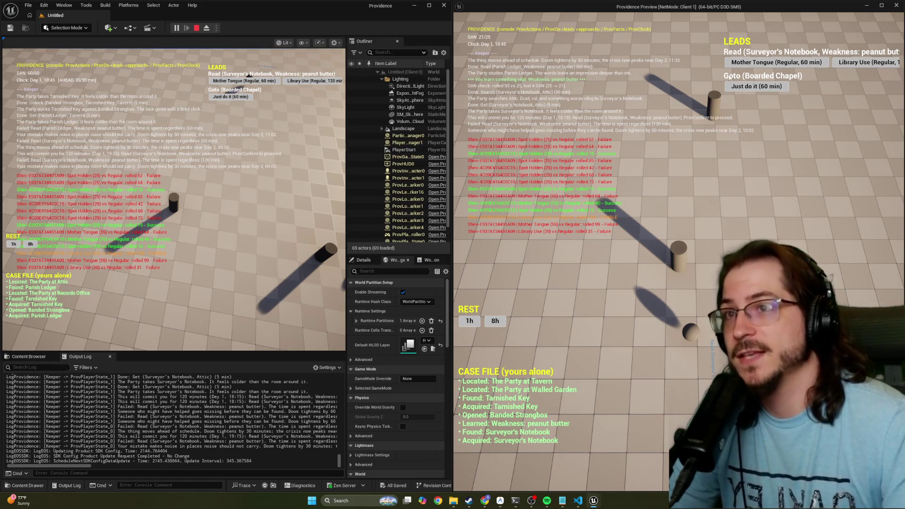
{"action": "left_click", "coordinate": [760, 63]}
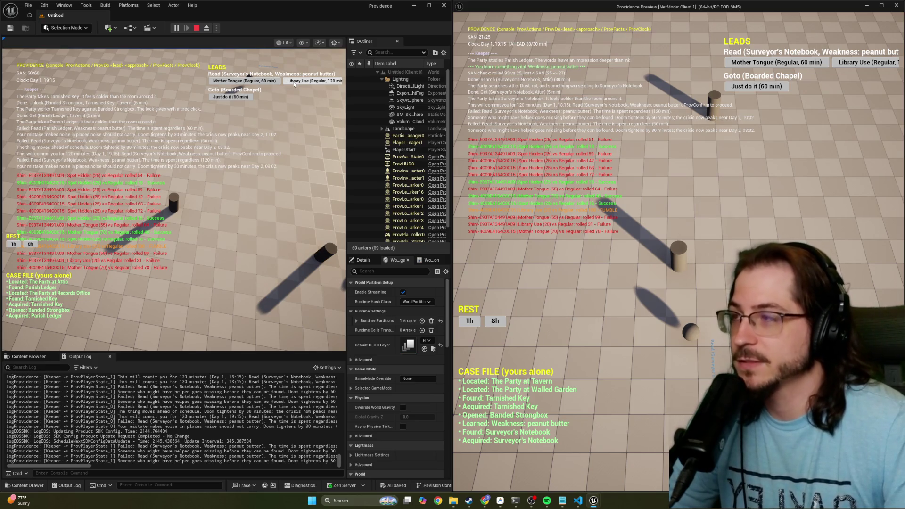
{"action": "left_click", "coordinate": [294, 83]}
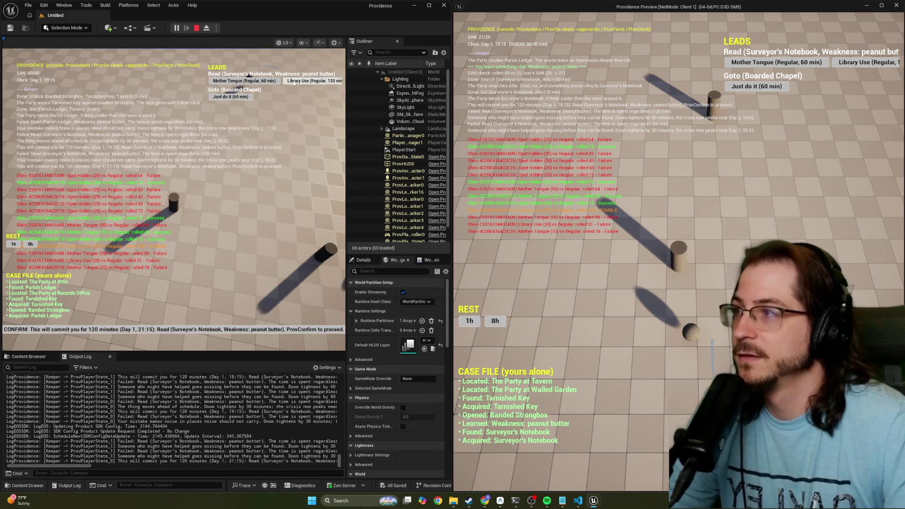
{"action": "left_click", "coordinate": [178, 329]}
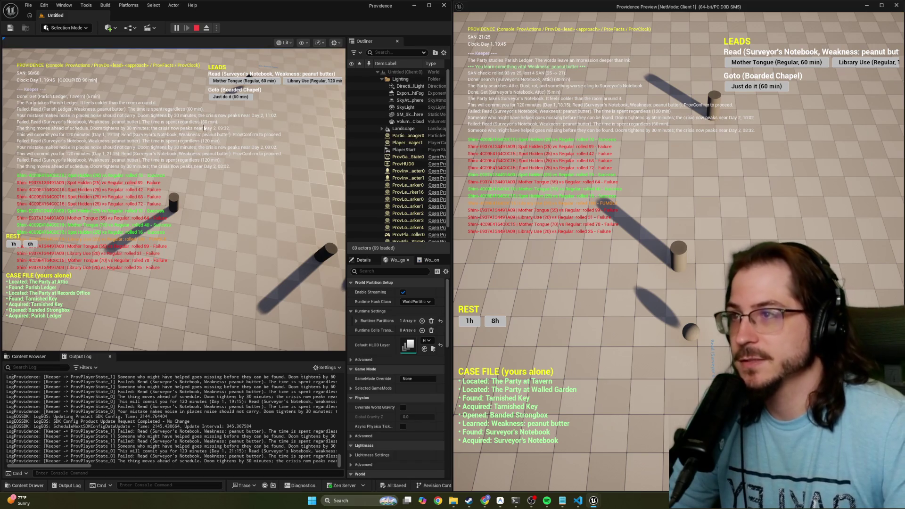
{"action": "left_click", "coordinate": [763, 64]}
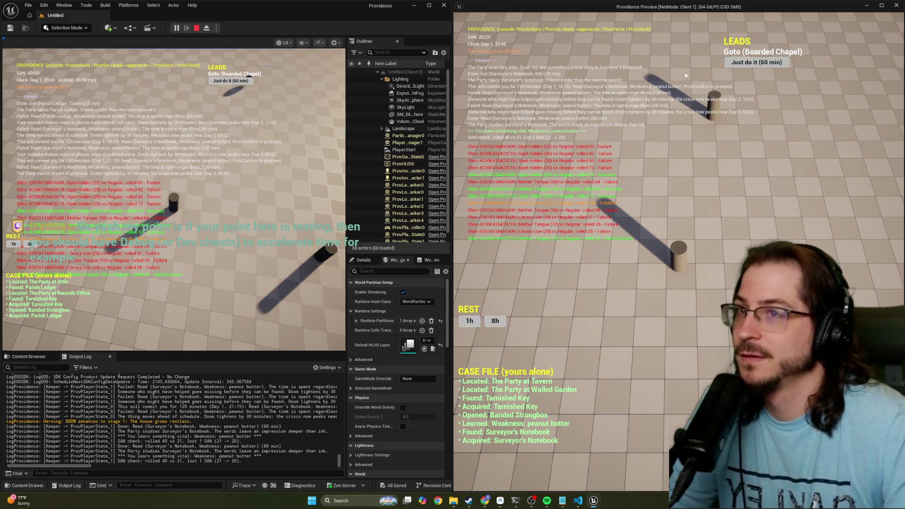
Take Client 1 to the Boarded Chapel, search it, and try taking the Unsent Confession.
{"action": "left_click", "coordinate": [753, 65]}
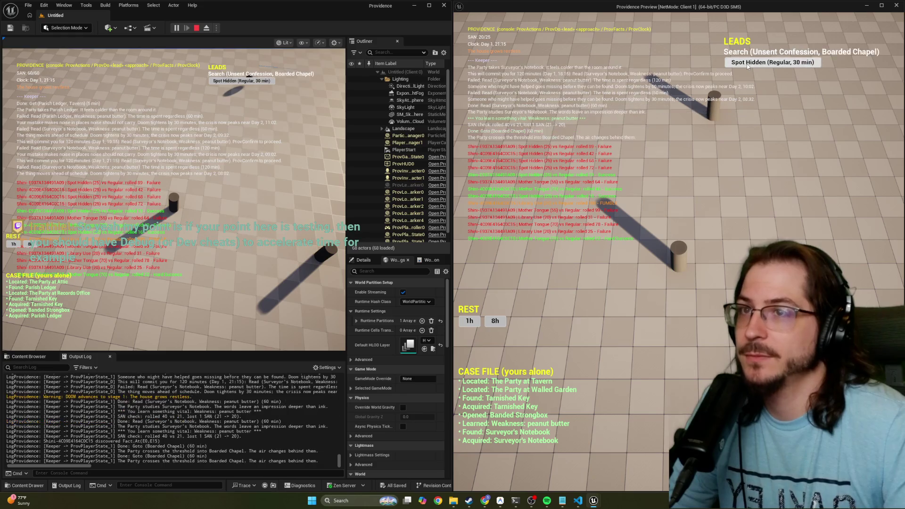
{"action": "left_click", "coordinate": [747, 66]}
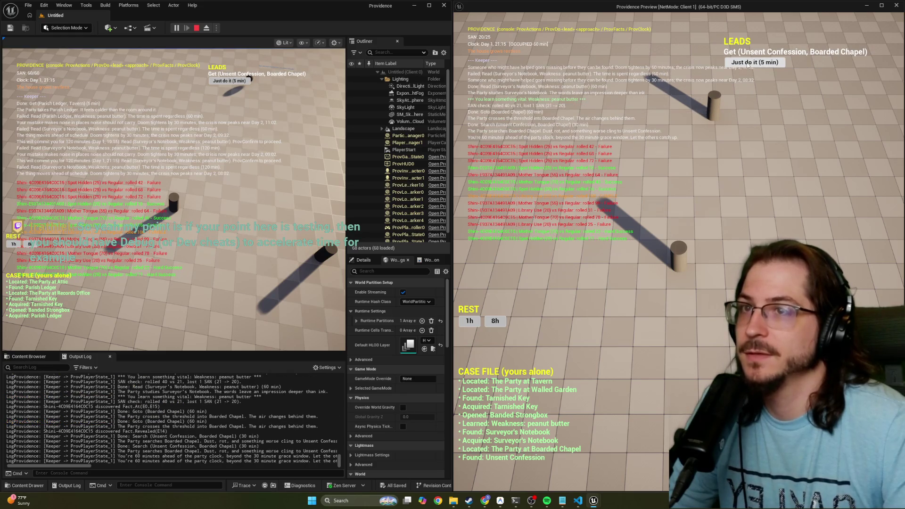
{"action": "left_click", "coordinate": [748, 65]}
{"action": "left_click", "coordinate": [740, 65]}
{"action": "left_click", "coordinate": [739, 64]}
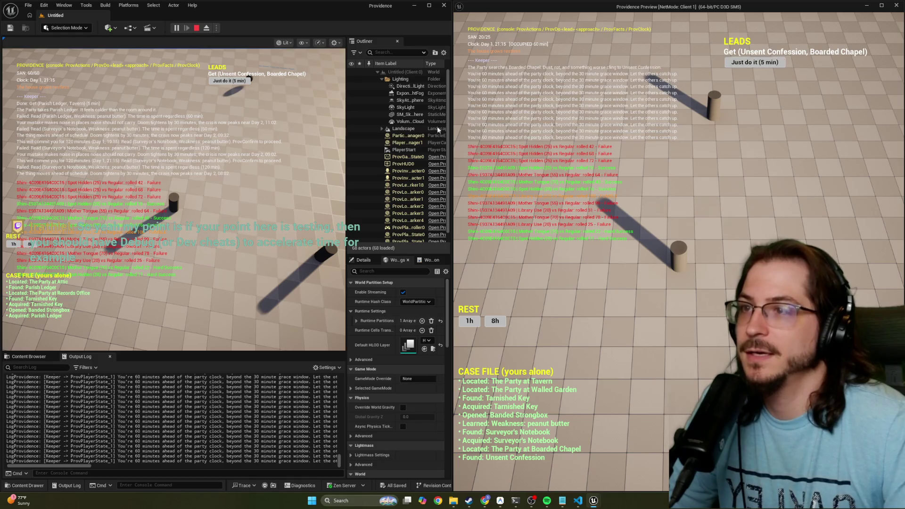
Take the Unsent Confession as the editor player and read it with Mother Tongue.
{"action": "left_click", "coordinate": [230, 80]}
{"action": "left_click", "coordinate": [237, 81]}
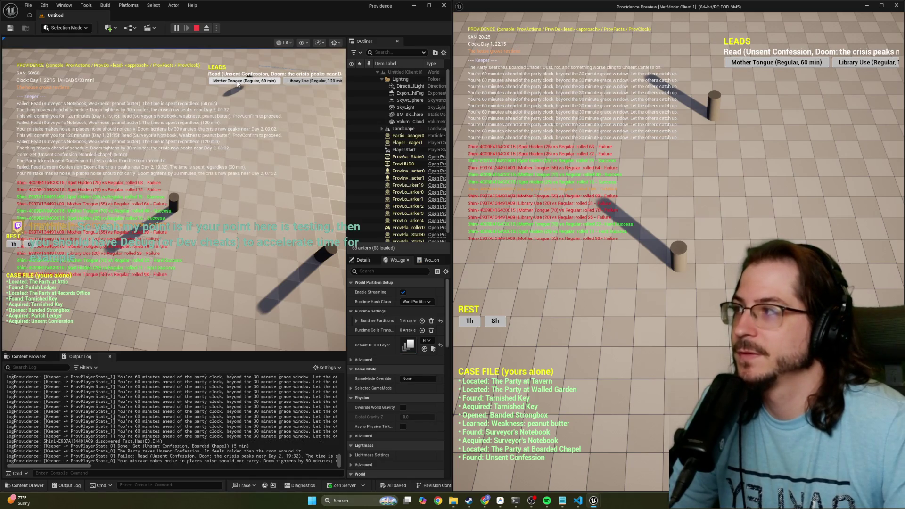
{"action": "left_click", "coordinate": [238, 82]}
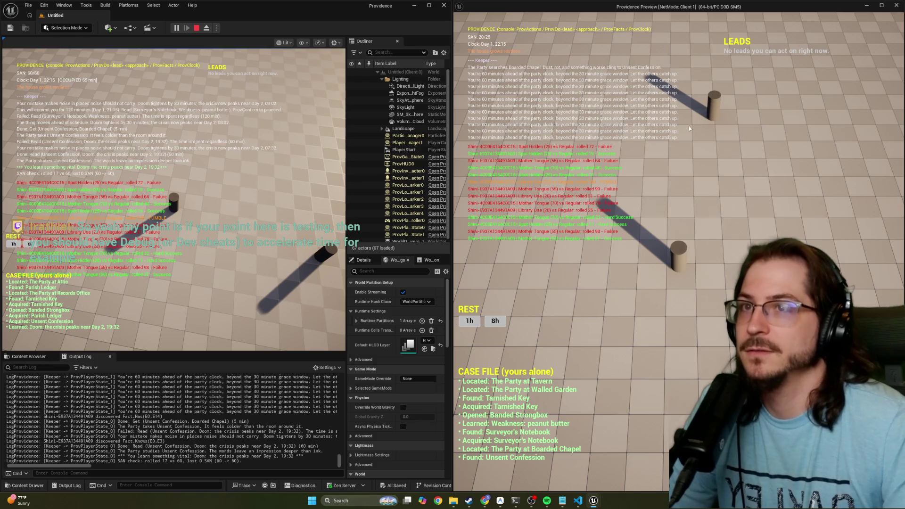
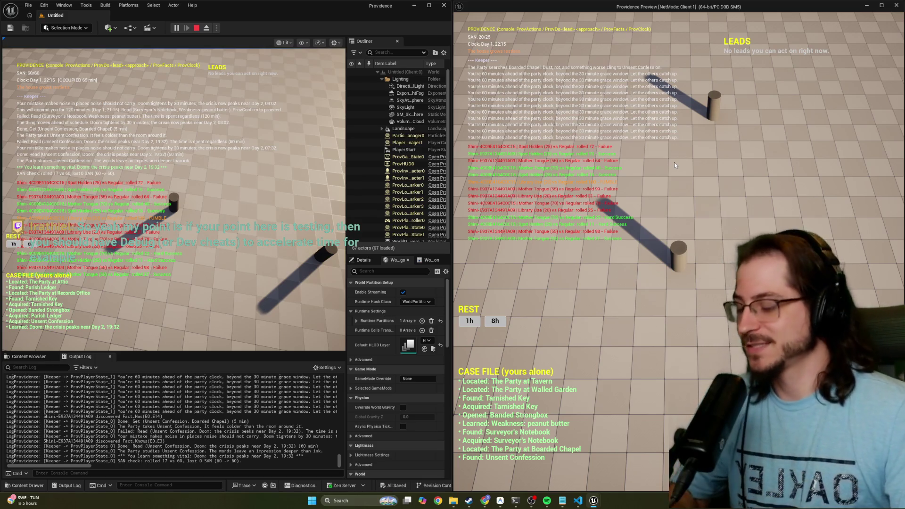
Run ProvClock Day 2, 20:00 in the preview console so the log reports 'The house grows restless.'.
{"action": "key", "text": "grave"}
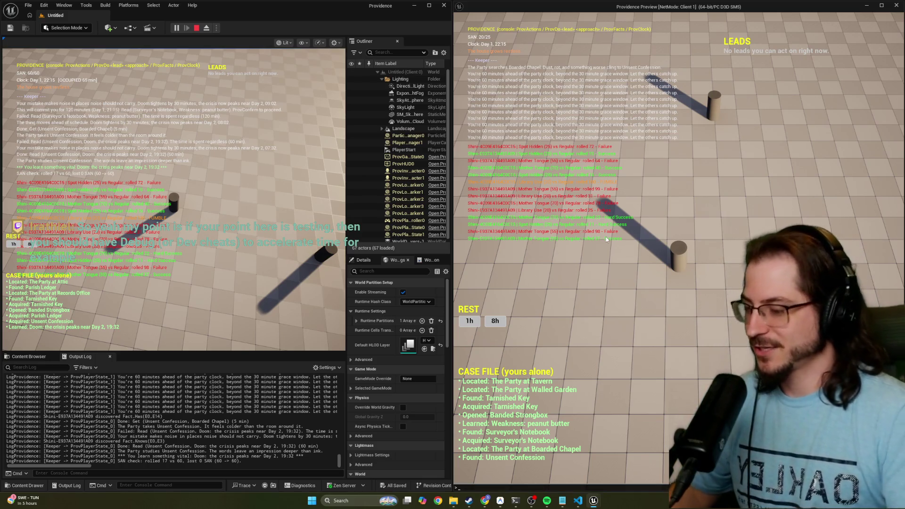
{"action": "type", "text": "c"}
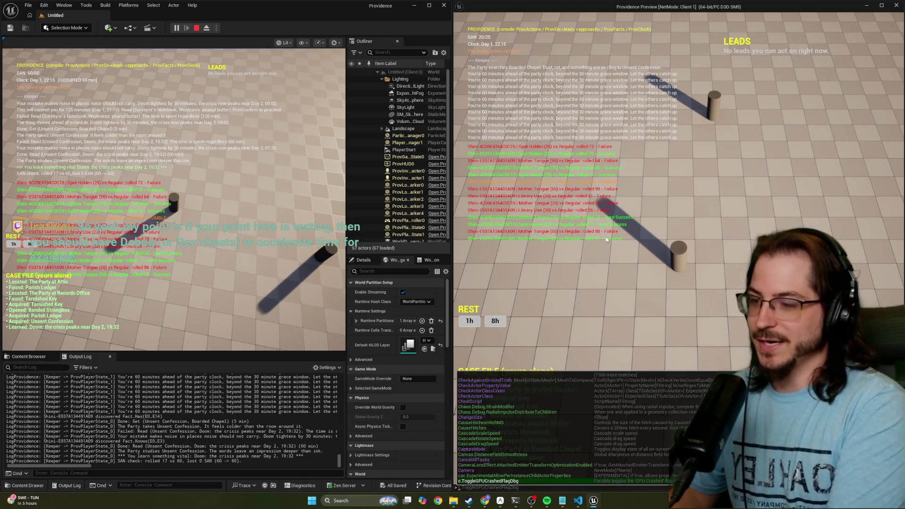
{"action": "key", "text": "BackSpace"}
{"action": "type", "text": "prov"}
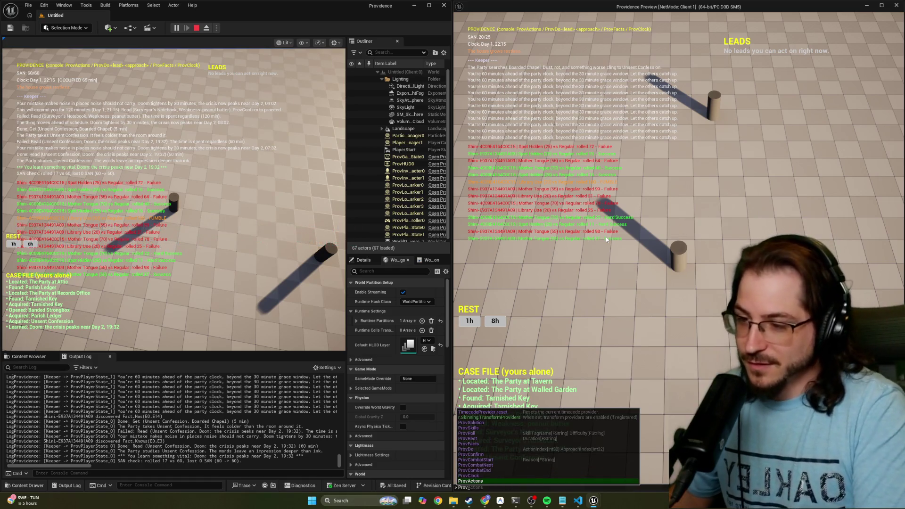
{"action": "key", "text": "Up"}
{"action": "key", "text": "Up"}
{"action": "key", "text": "Up"}
{"action": "key", "text": "Up"}
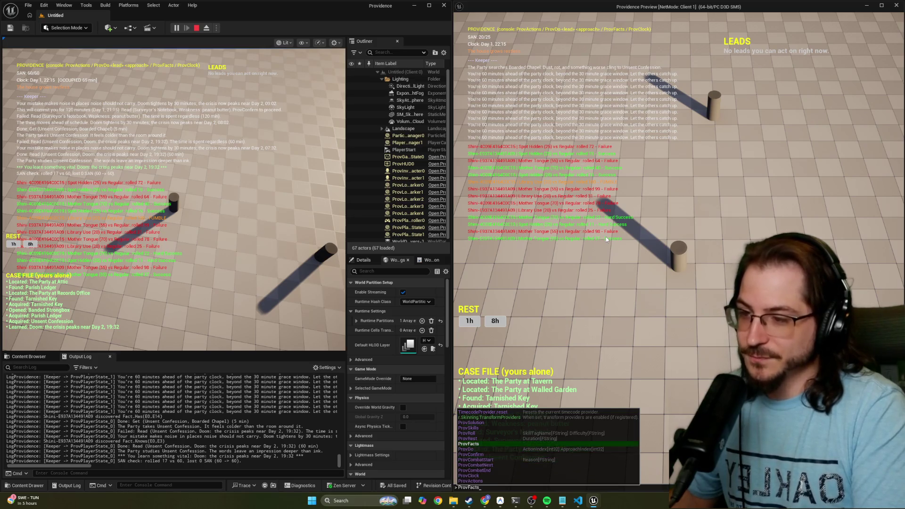
{"action": "key", "text": "Down"}
{"action": "key", "text": "Down"}
{"action": "key", "text": "Down"}
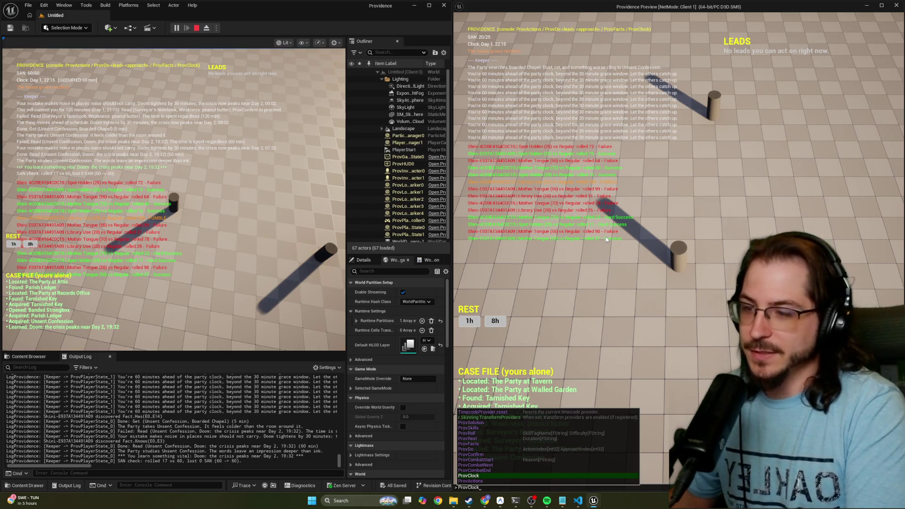
{"action": "key", "text": "Tab"}
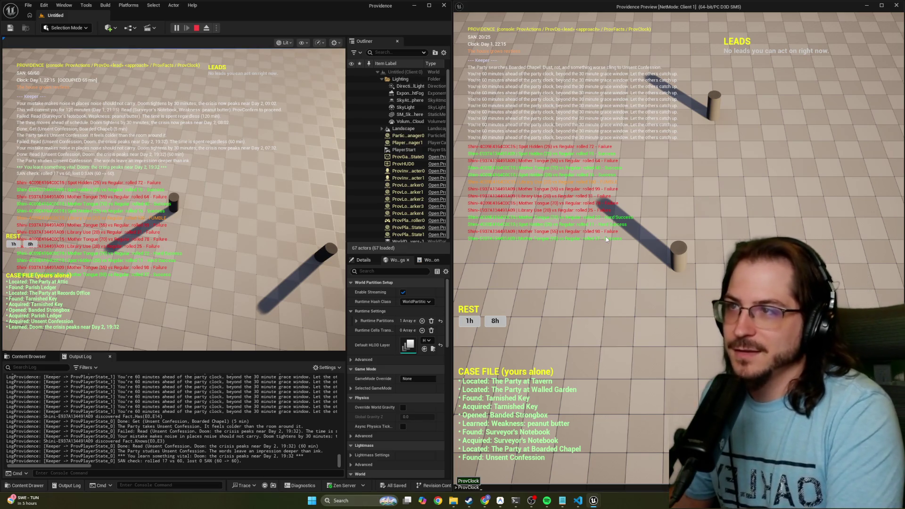
{"action": "type", "text": "D"}
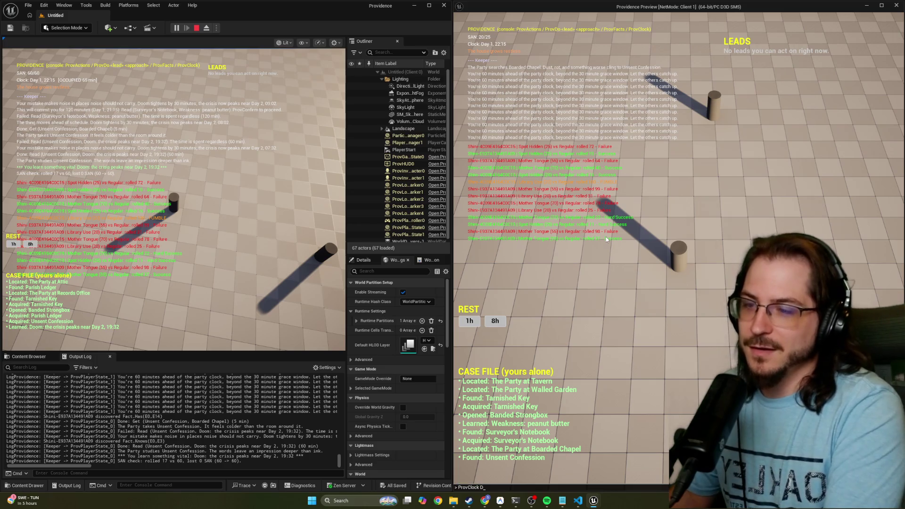
{"action": "type", "text": "ay 2, 20:"}
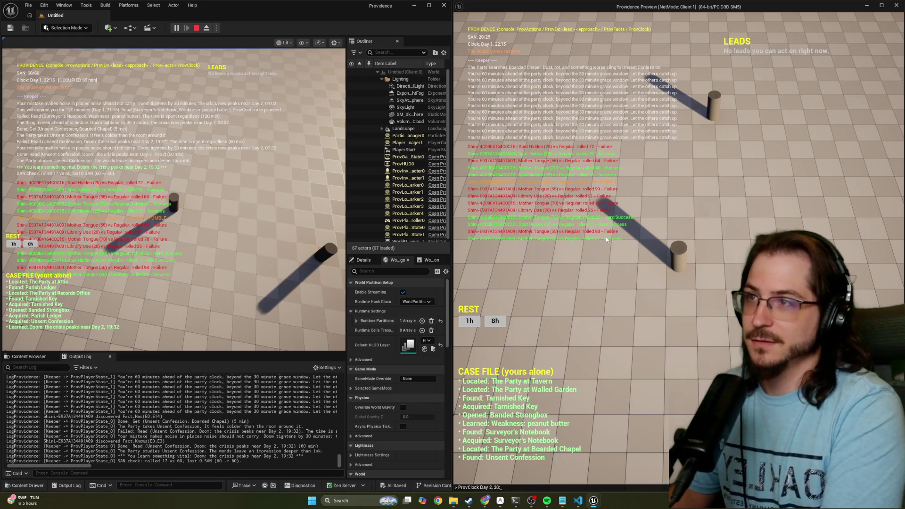
{"action": "type", "text": "00"}
{"action": "key", "text": "Return"}
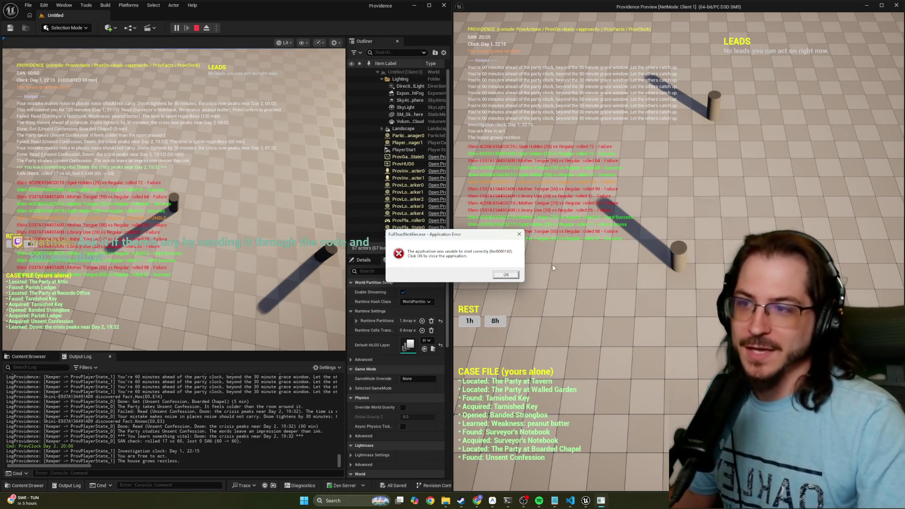
Dismiss the error dialog, then rest three 1-hour and several 8-hour periods to reach Day 2, 08:15.
{"action": "left_click", "coordinate": [506, 275]}
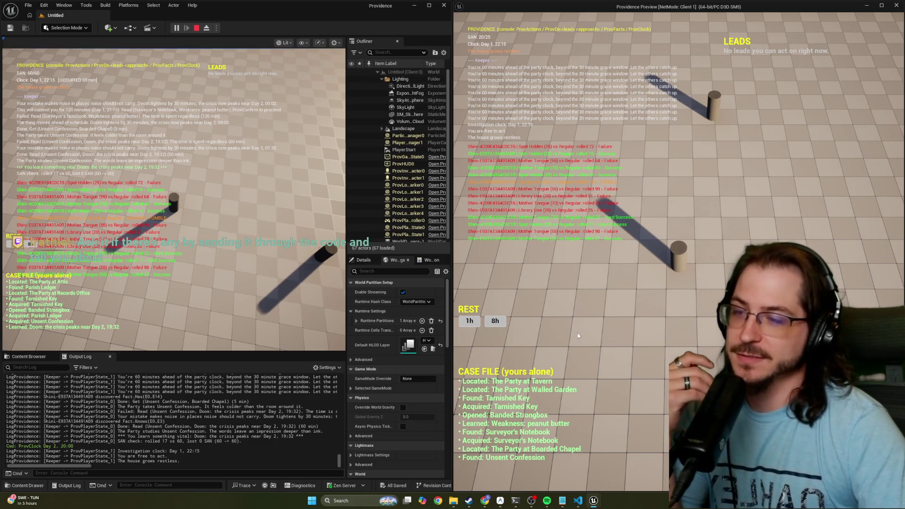
{"action": "left_click", "coordinate": [470, 321]}
{"action": "left_click", "coordinate": [469, 320]}
{"action": "left_click", "coordinate": [469, 321]}
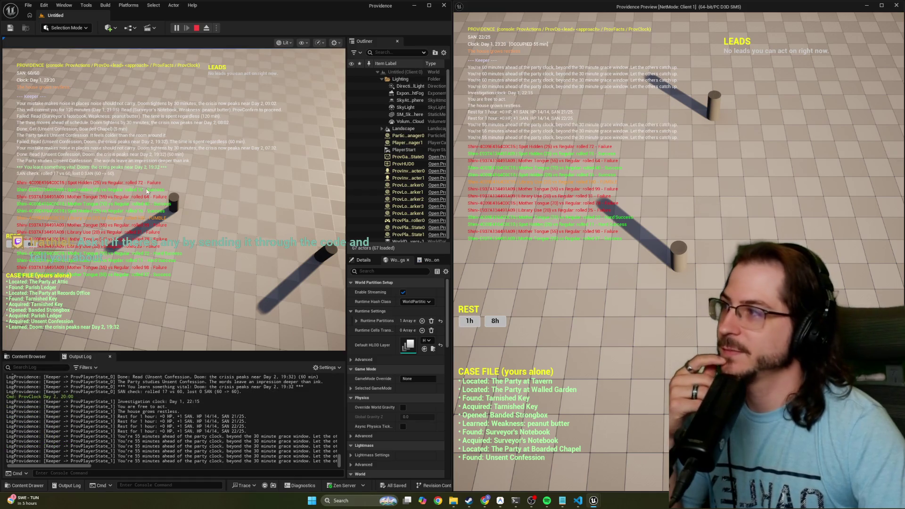
{"action": "left_click", "coordinate": [29, 244]}
{"action": "left_click", "coordinate": [29, 243]}
{"action": "left_click", "coordinate": [29, 243]}
{"action": "left_click", "coordinate": [29, 244]}
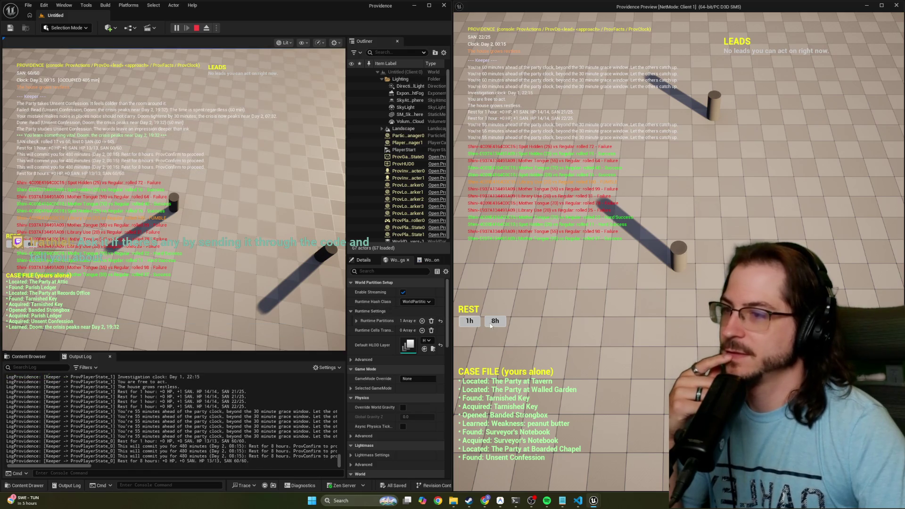
{"action": "left_click", "coordinate": [495, 320]}
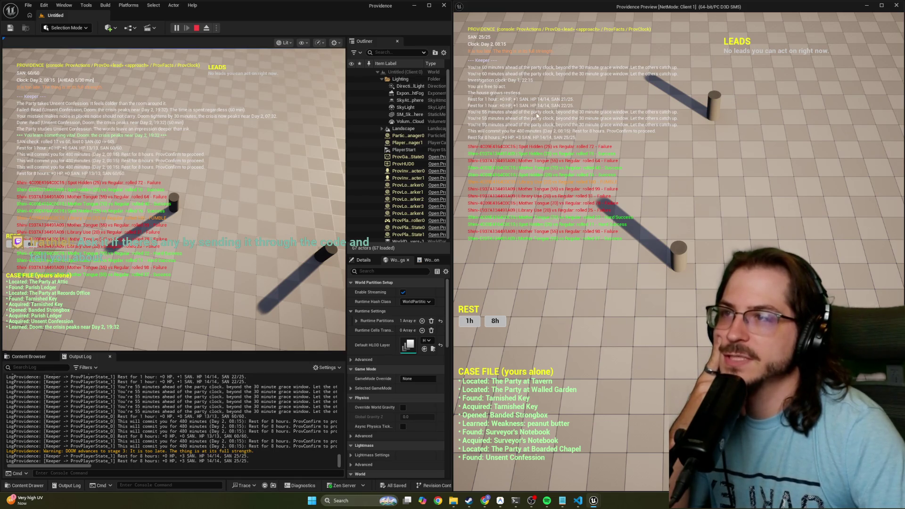
{"action": "scroll", "coordinate": [261, 418], "scroll_direction": "up", "scroll_amount": 10}
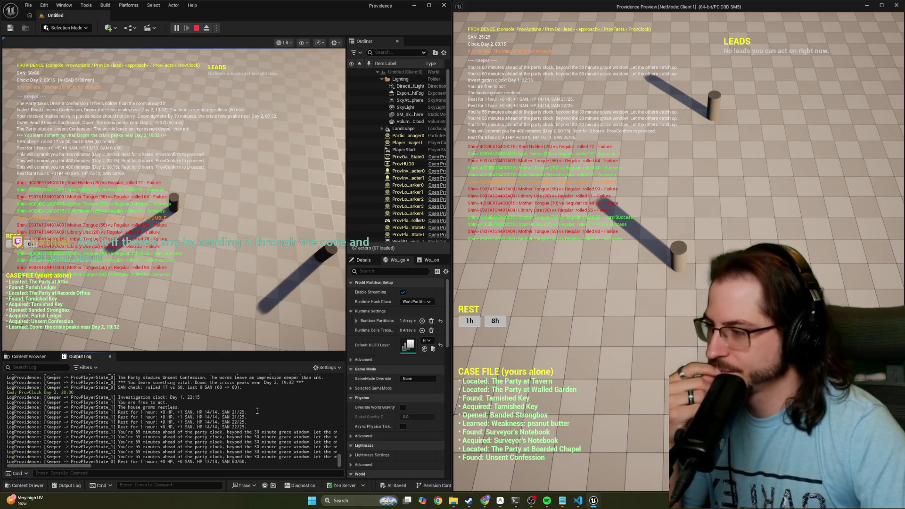
{"action": "scroll", "coordinate": [260, 405], "scroll_direction": "down", "scroll_amount": 5}
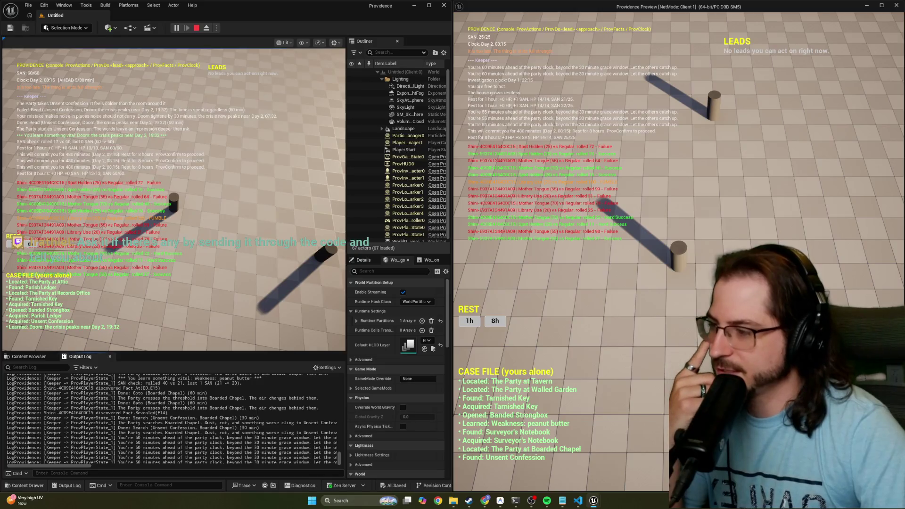
{"action": "left_click_drag", "start_coordinate": [133, 403], "coordinate": [207, 402]}
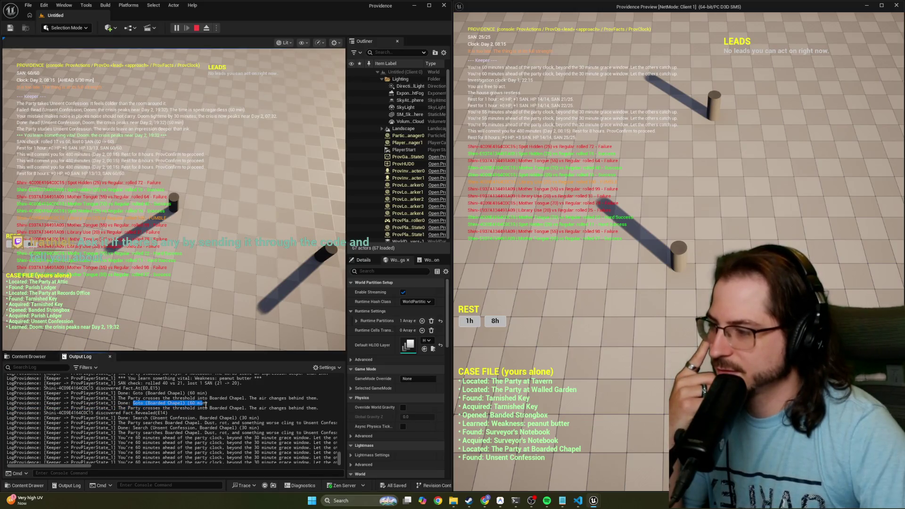
{"action": "left_click", "coordinate": [134, 404]}
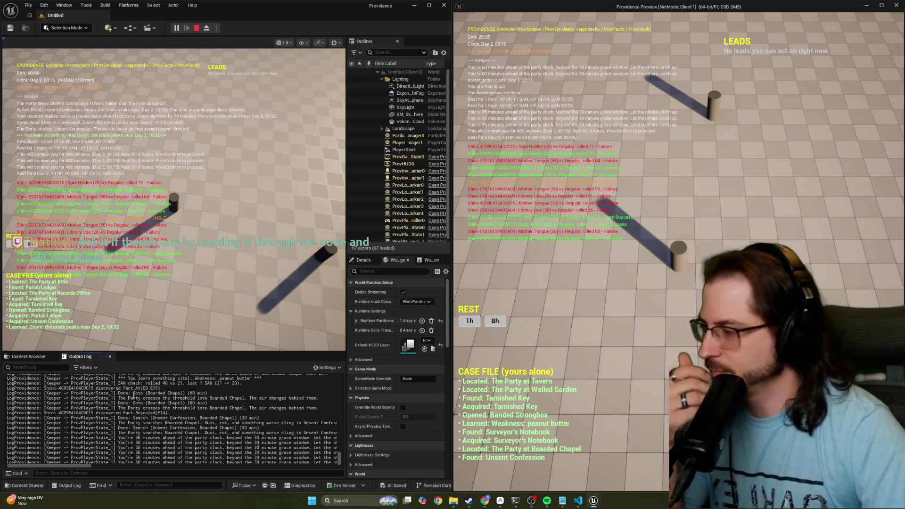
{"action": "left_click_drag", "start_coordinate": [132, 393], "coordinate": [207, 393]}
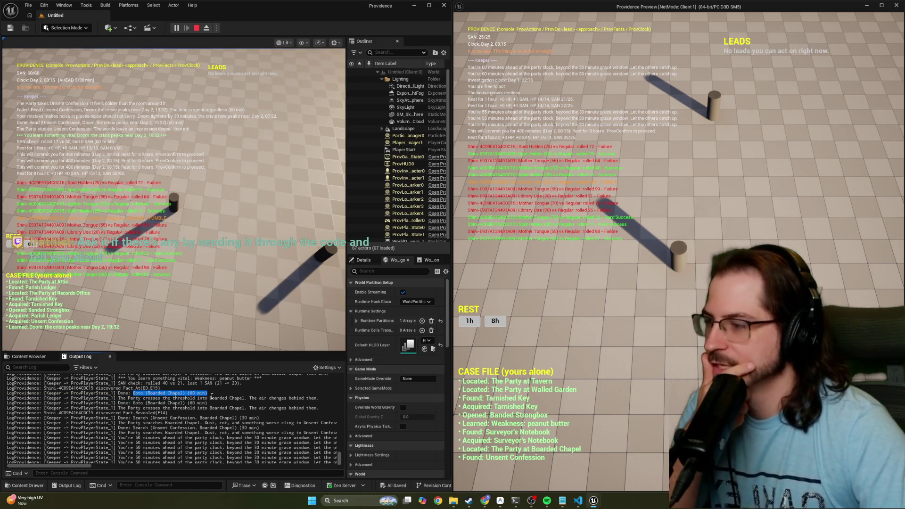
{"action": "scroll", "coordinate": [203, 391], "scroll_direction": "down", "scroll_amount": 2}
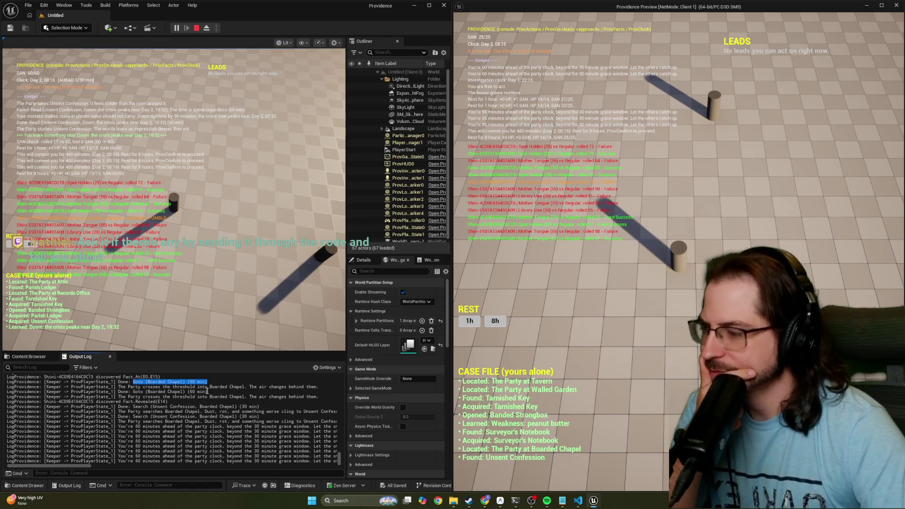
{"action": "scroll", "coordinate": [196, 388], "scroll_direction": "up", "scroll_amount": 10}
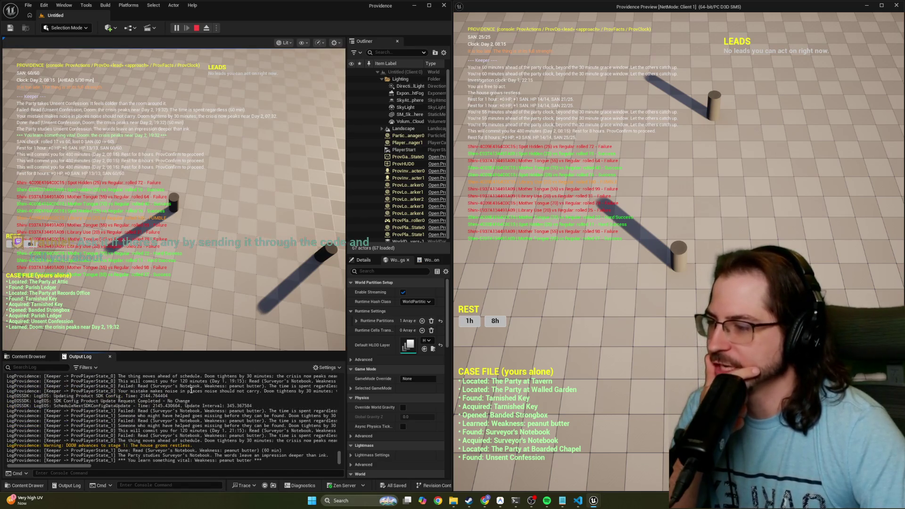
{"action": "scroll", "coordinate": [190, 390], "scroll_direction": "up", "scroll_amount": 3}
{"action": "scroll", "coordinate": [191, 390], "scroll_direction": "up", "scroll_amount": 1}
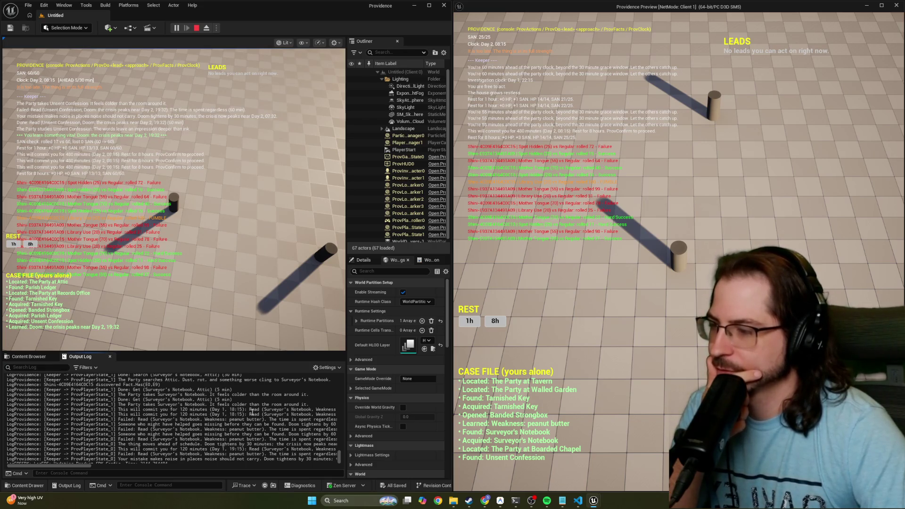
{"action": "scroll", "coordinate": [251, 412], "scroll_direction": "up", "scroll_amount": 1}
{"action": "scroll", "coordinate": [214, 413], "scroll_direction": "up", "scroll_amount": 2}
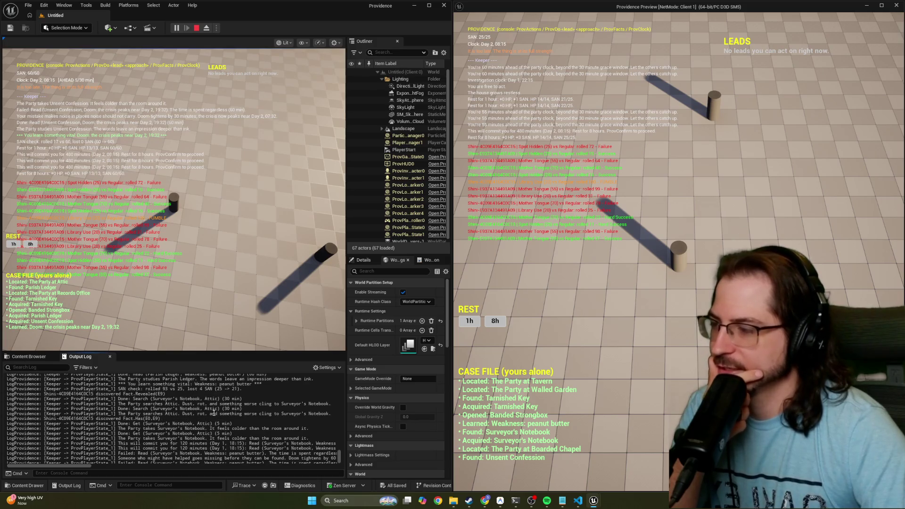
{"action": "scroll", "coordinate": [214, 412], "scroll_direction": "up", "scroll_amount": 2}
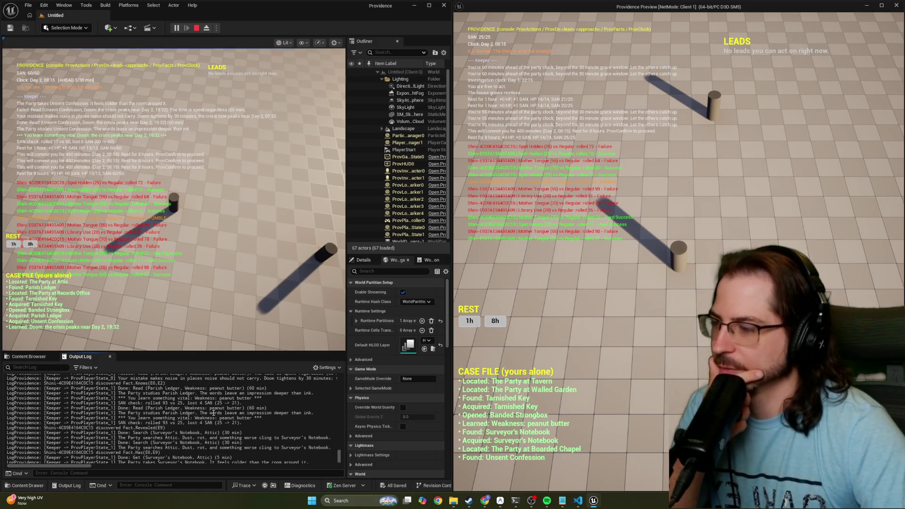
{"action": "scroll", "coordinate": [214, 413], "scroll_direction": "up", "scroll_amount": 5}
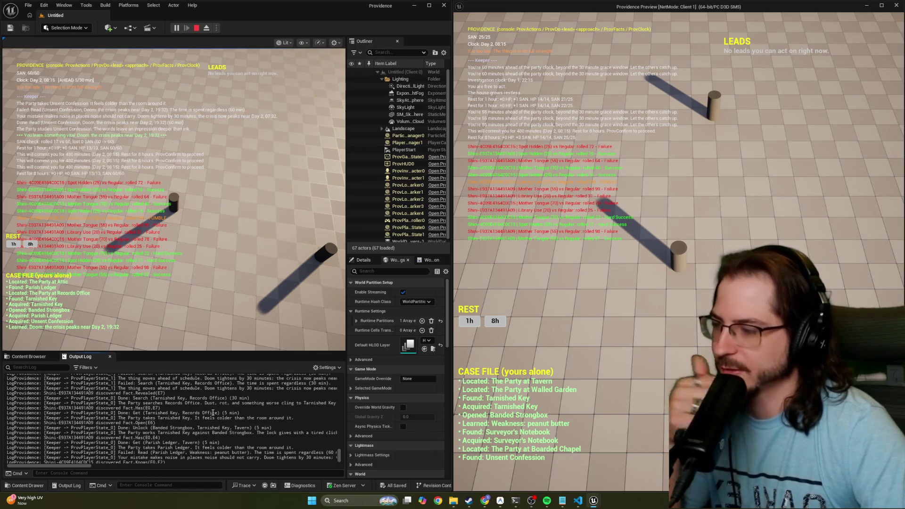
{"action": "scroll", "coordinate": [217, 412], "scroll_direction": "down", "scroll_amount": 10}
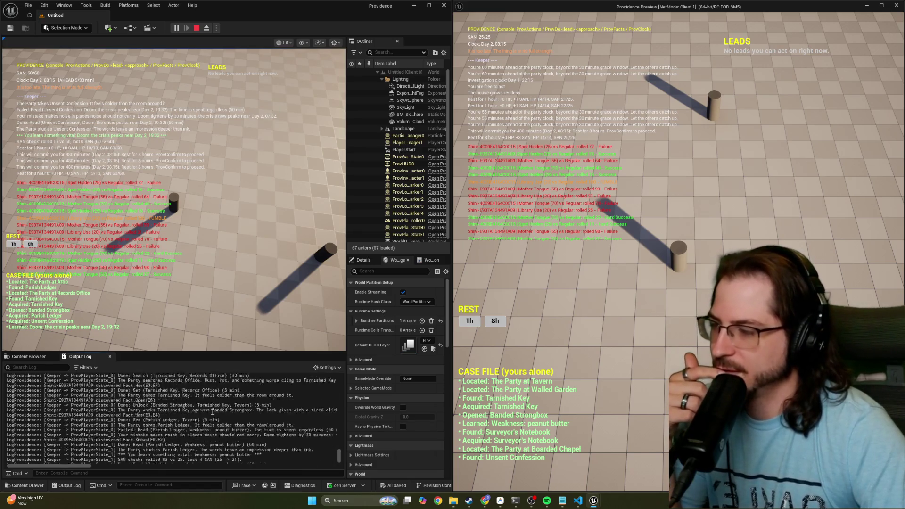
{"action": "scroll", "coordinate": [234, 412], "scroll_direction": "down", "scroll_amount": 5}
{"action": "scroll", "coordinate": [233, 413], "scroll_direction": "down", "scroll_amount": 5}
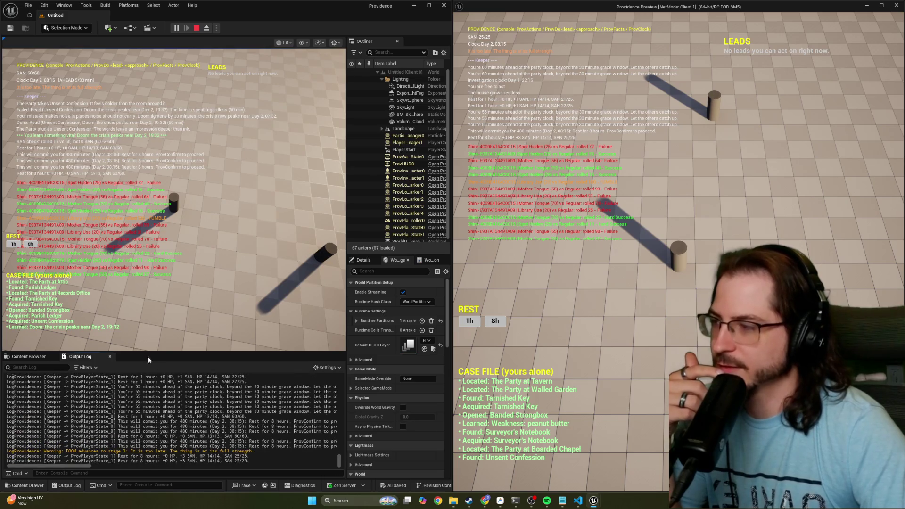
Retry 8-hour rests in both game views until 'It is too late for investigation now' repeats.
{"action": "left_click", "coordinate": [30, 244]}
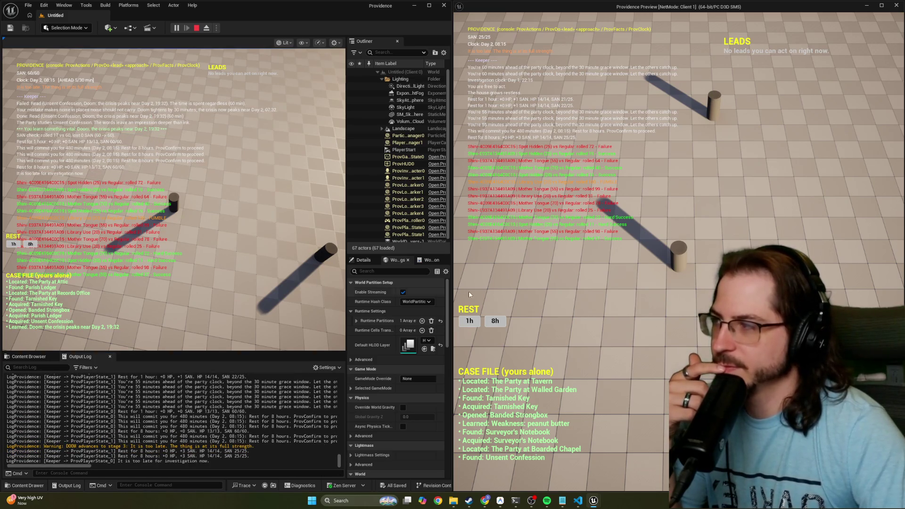
{"action": "left_click", "coordinate": [494, 321]}
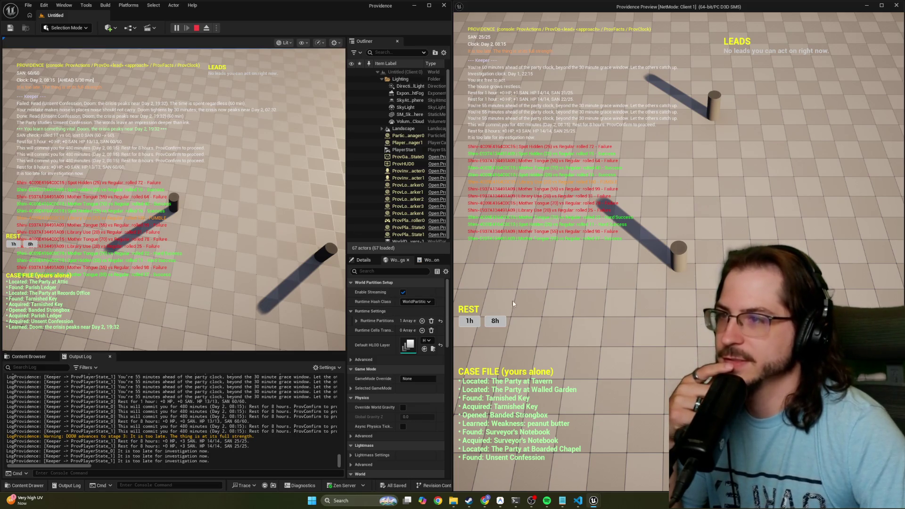
{"action": "left_click", "coordinate": [503, 321]}
{"action": "left_click", "coordinate": [503, 322]}
{"action": "left_click", "coordinate": [503, 321]}
{"action": "left_click", "coordinate": [503, 321]}
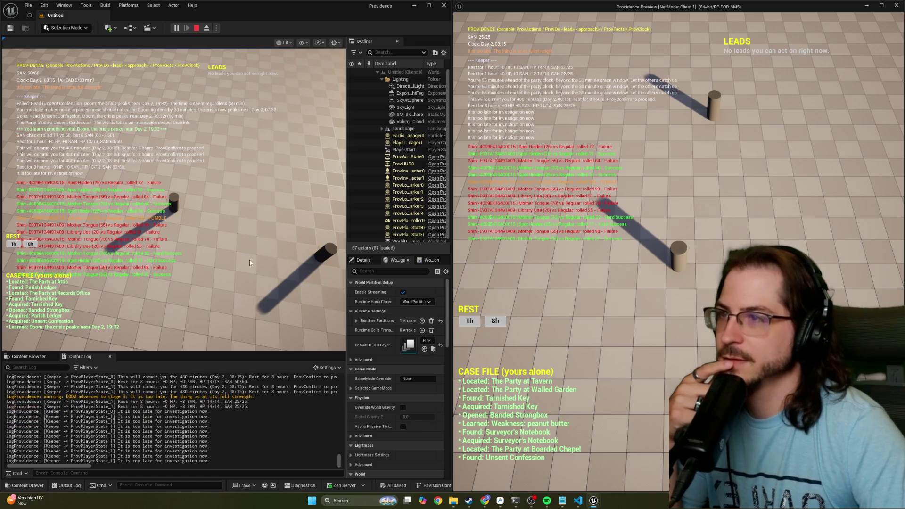
{"action": "left_click", "coordinate": [13, 244]}
{"action": "left_click", "coordinate": [13, 244]}
{"action": "left_click", "coordinate": [13, 244]}
{"action": "left_click", "coordinate": [13, 244]}
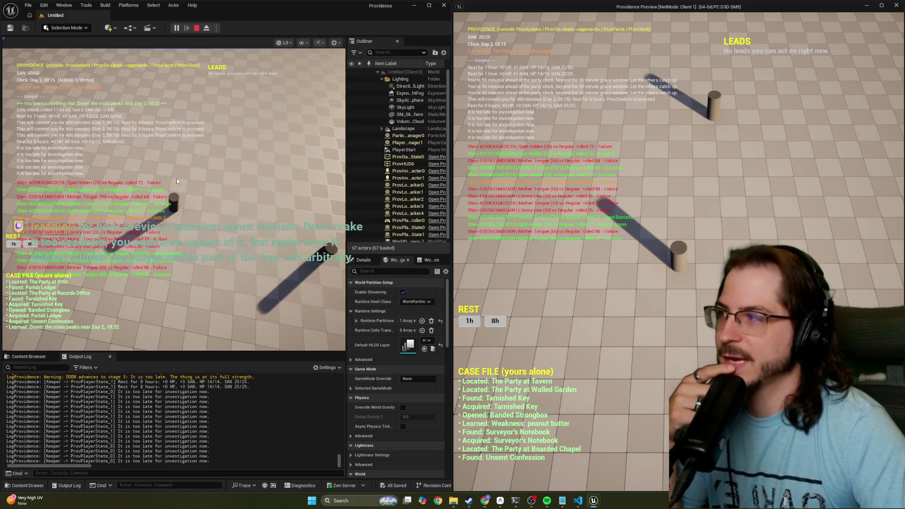
Walk the server player's pawn forward with W to a new spot on the greybox floor.
{"action": "key", "text": "w"}
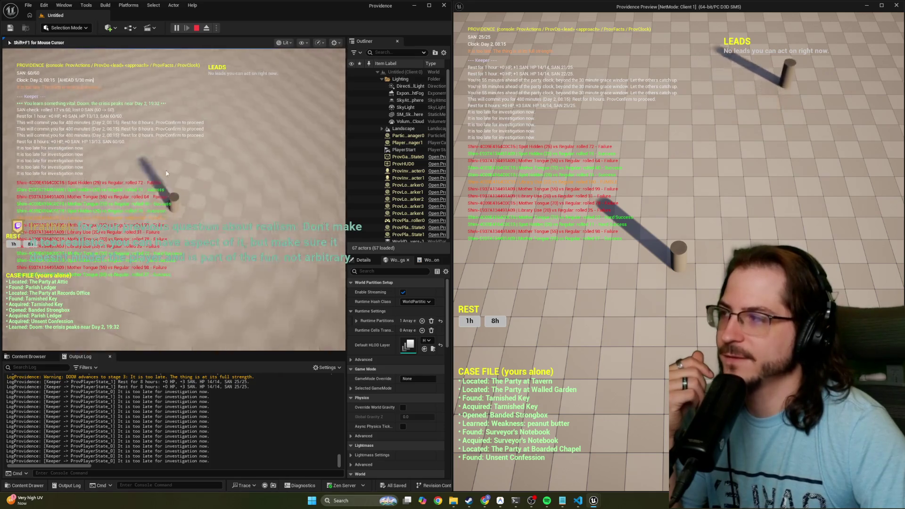
{"action": "key", "text": "w"}
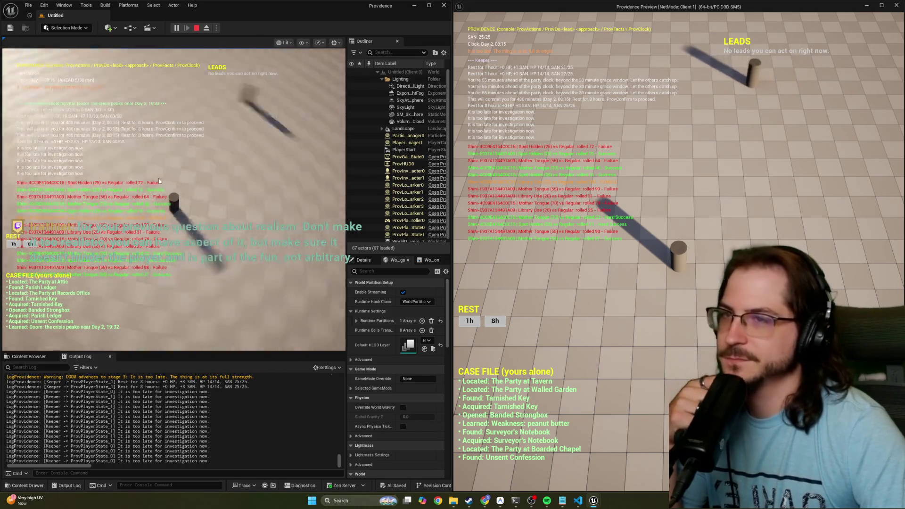
{"action": "key", "text": "w"}
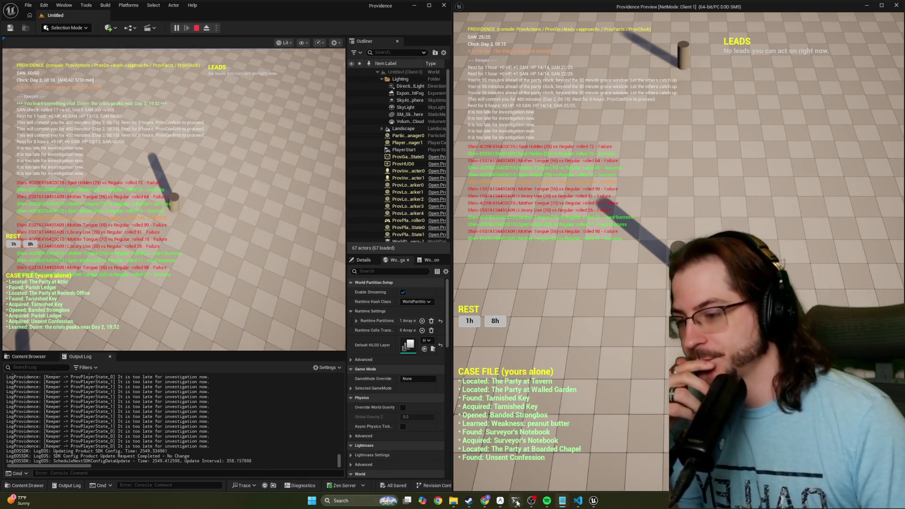
{"action": "mouse_move", "coordinate": [515, 501]}
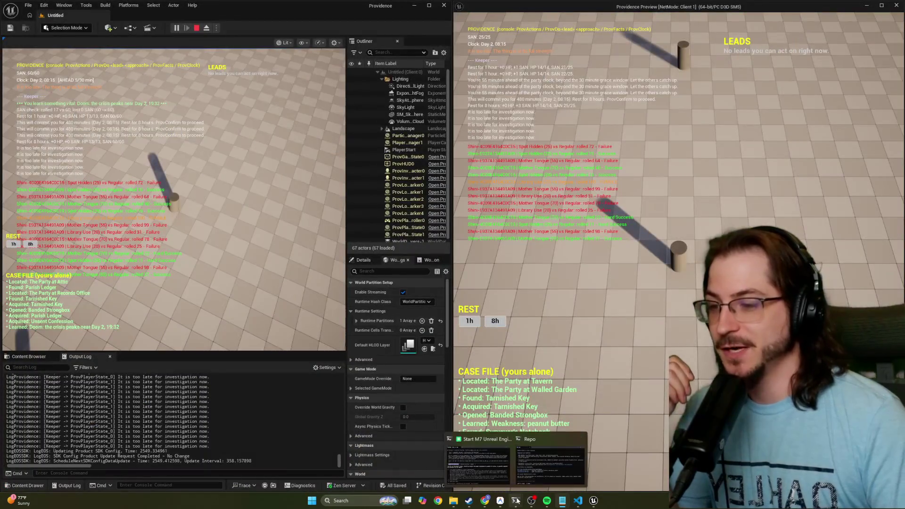
Bring the Codex CLI Repo session forward from the taskbar preview.
{"action": "mouse_move", "coordinate": [535, 468]}
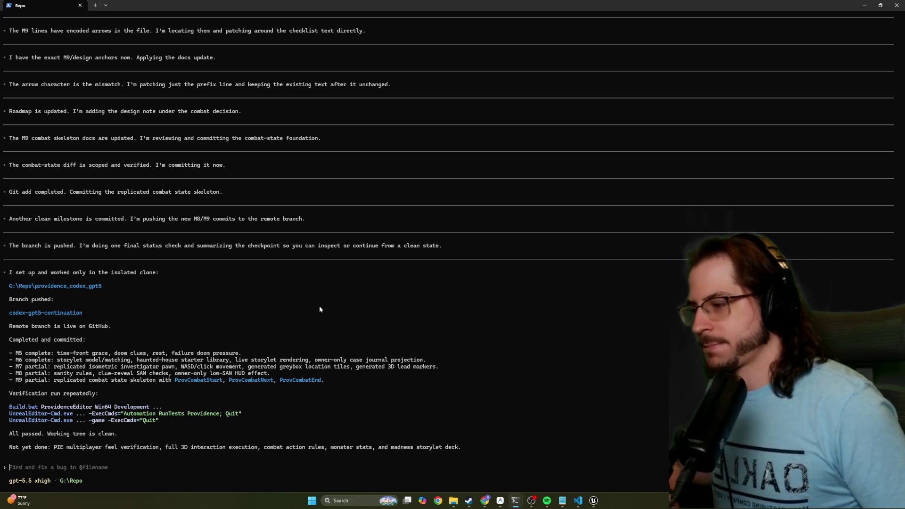
Maximize the Claude 4.8 notes in Notepad and insert a blank line above 'Notes on GPT'.
{"action": "left_click", "coordinate": [562, 501]}
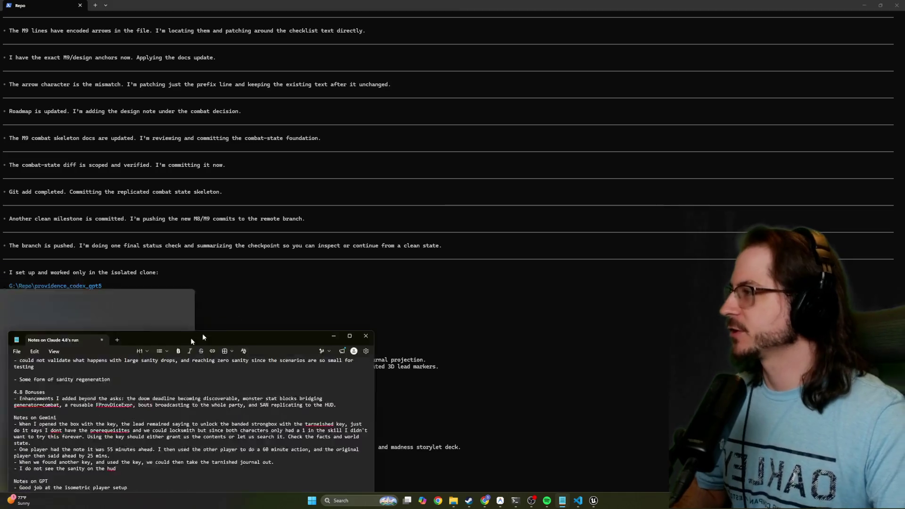
{"action": "double_click", "coordinate": [203, 337]}
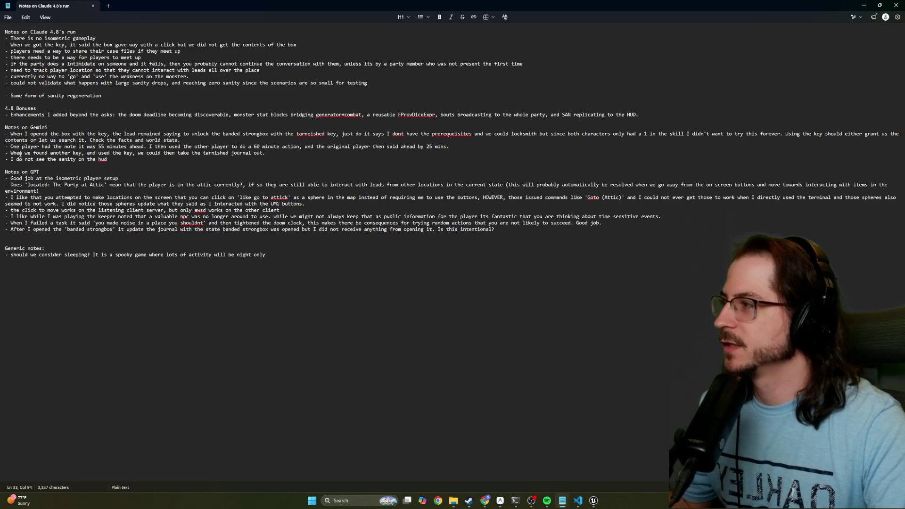
{"action": "key", "text": "Return"}
{"action": "key", "text": "Return"}
{"action": "key", "text": "Return"}
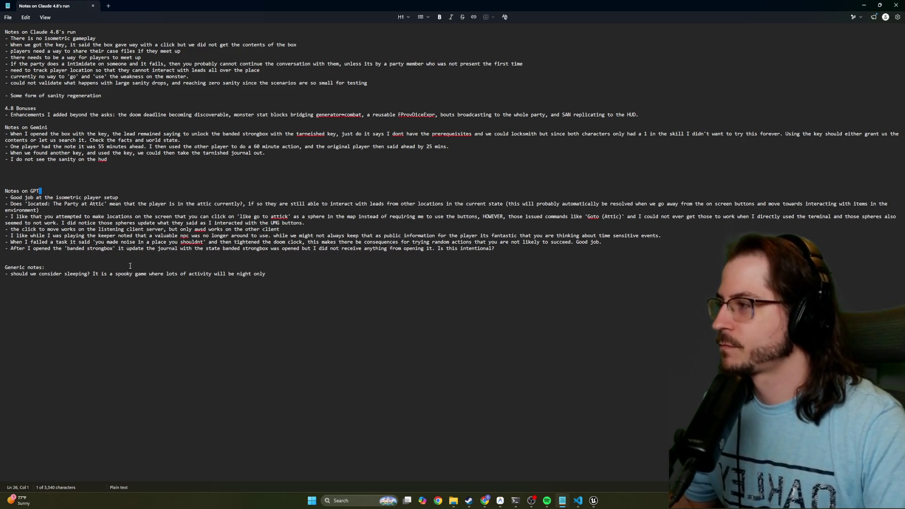
{"action": "left_click", "coordinate": [278, 279]}
Below the generic notes, write the intro sentence ending 'and here is my feedback.'.
{"action": "key", "text": "Return"}
{"action": "key", "text": "Return"}
{"action": "key", "text": "Return"}
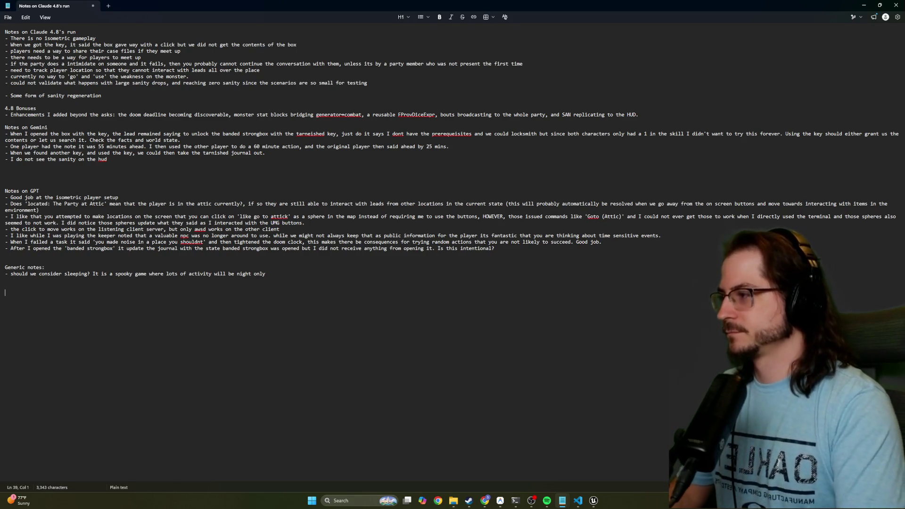
{"action": "type", "text": "I did t"}
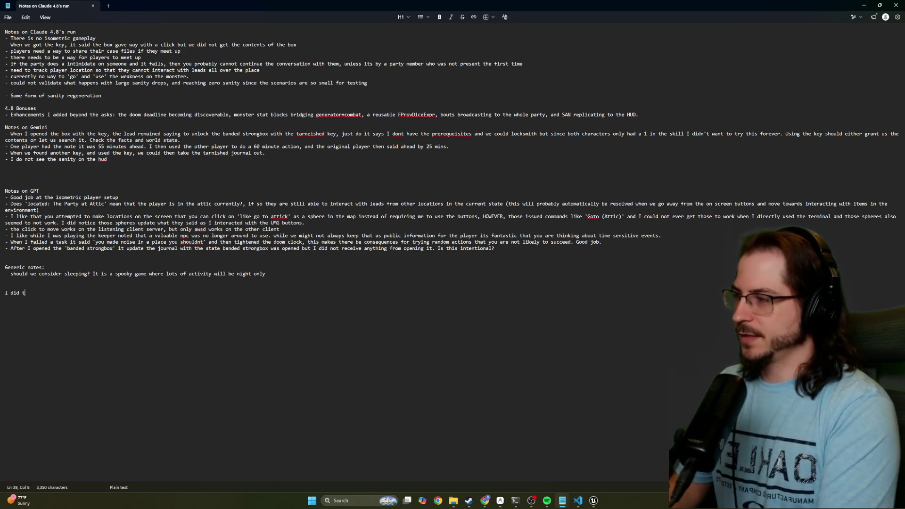
{"action": "key", "text": "BackSpace"}
{"action": "key", "text": "BackSpace"}
{"action": "key", "text": "BackSpace"}
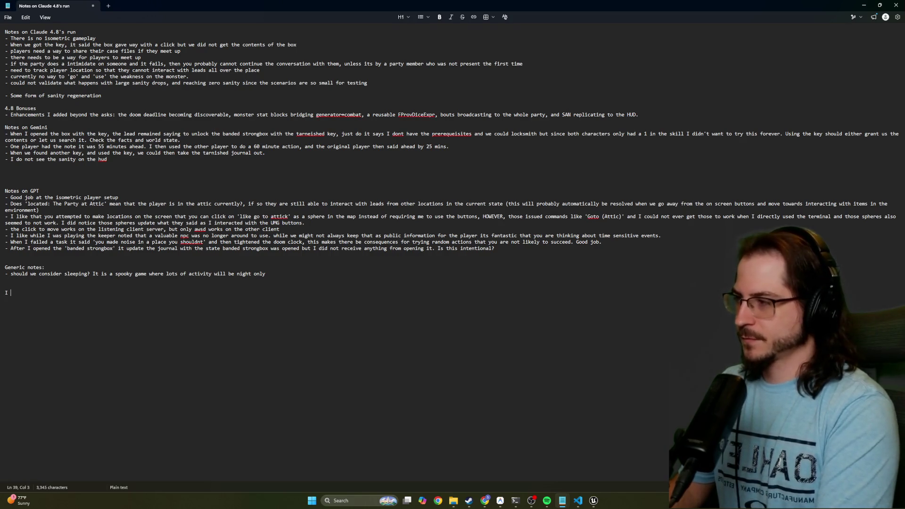
{"action": "type", "text": "was revi"}
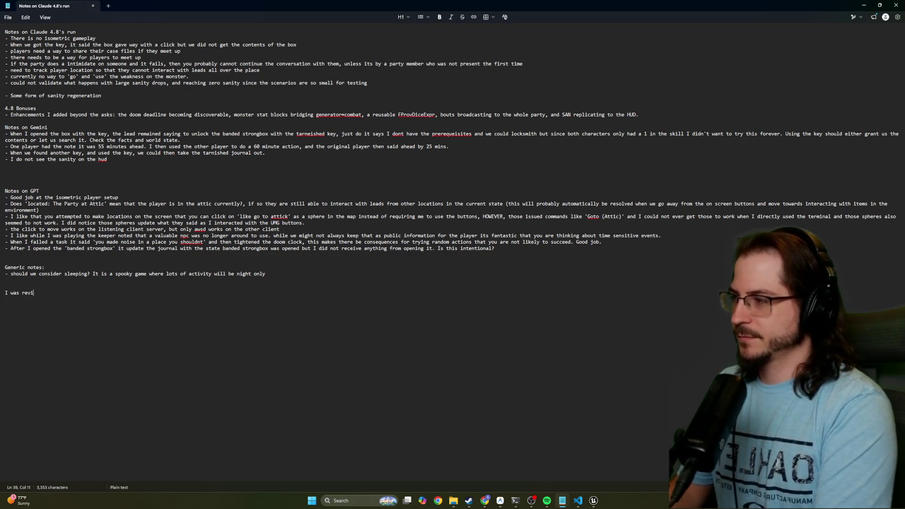
{"action": "type", "text": "ewing the project you cre"}
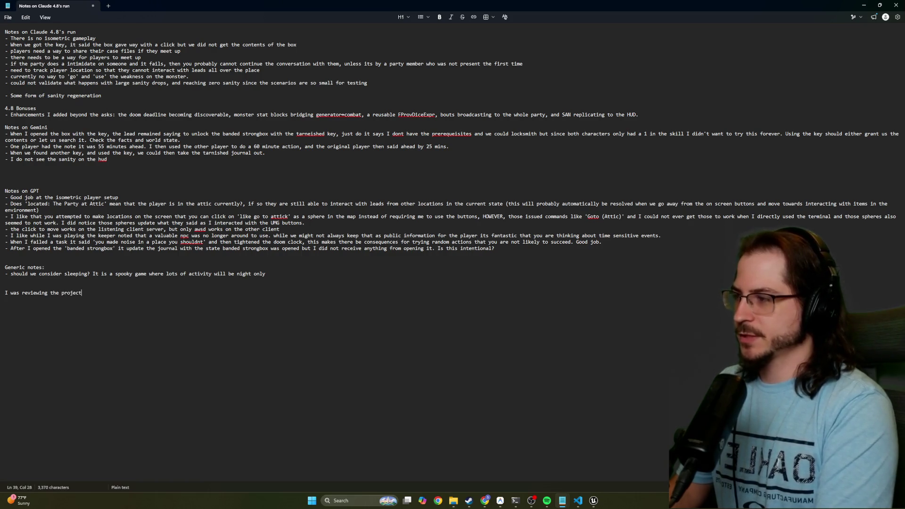
{"action": "type", "text": "ated after g"}
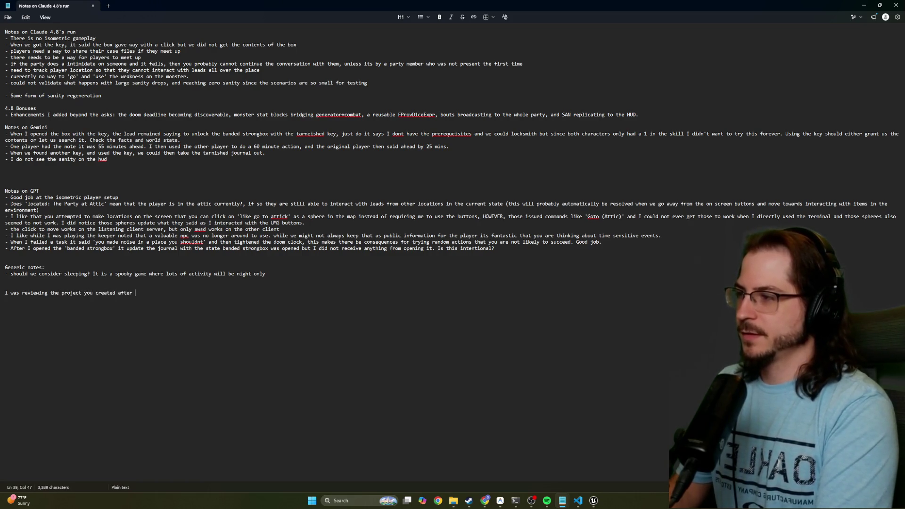
{"action": "key", "text": "BackSpace"}
{"action": "key", "text": "BackSpace"}
{"action": "key", "text": "BackSpace"}
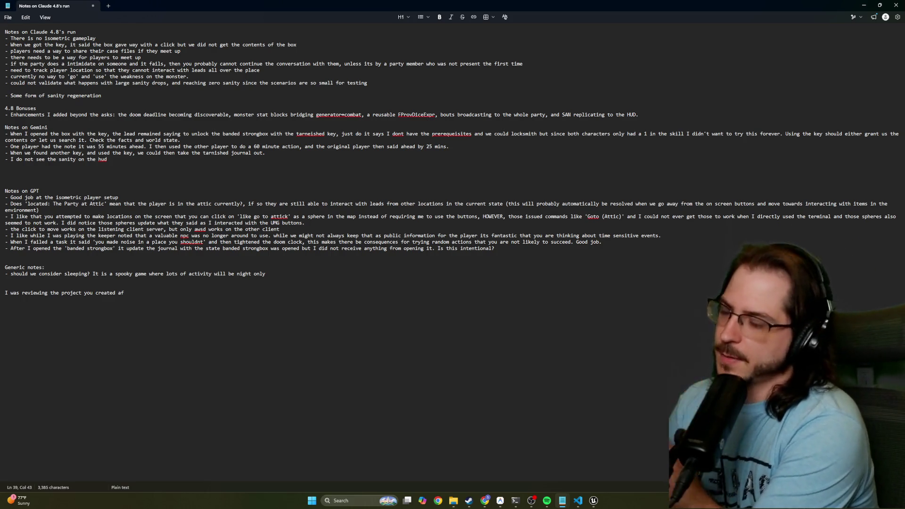
{"action": "key", "text": "BackSpace"}
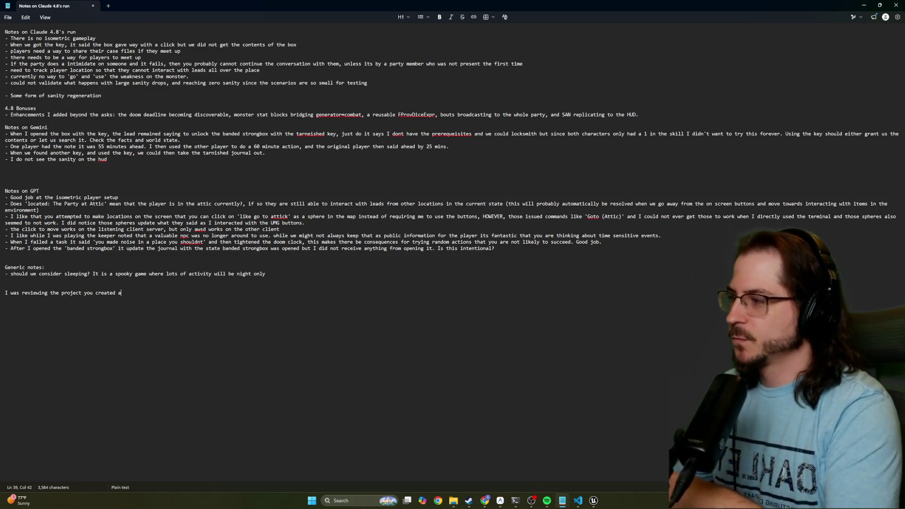
{"action": "type", "text": "nd here is m"}
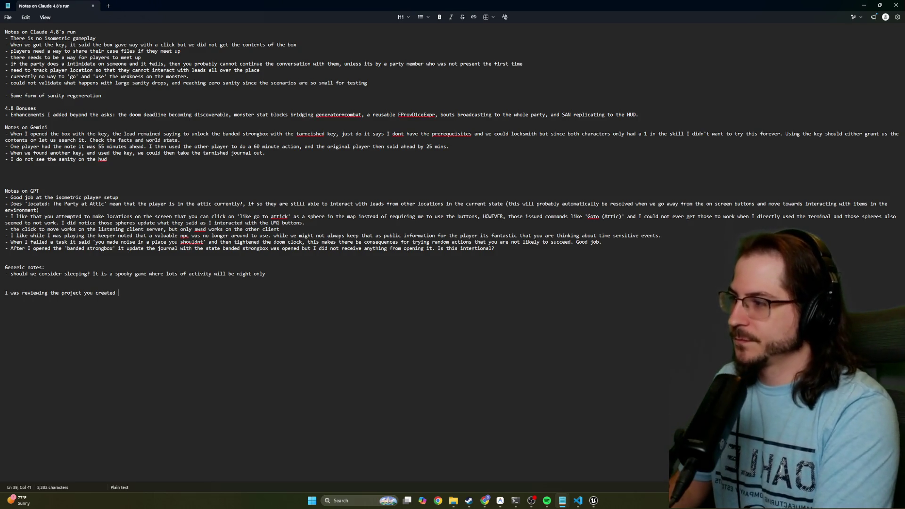
{"action": "type", "text": "y feedback"}
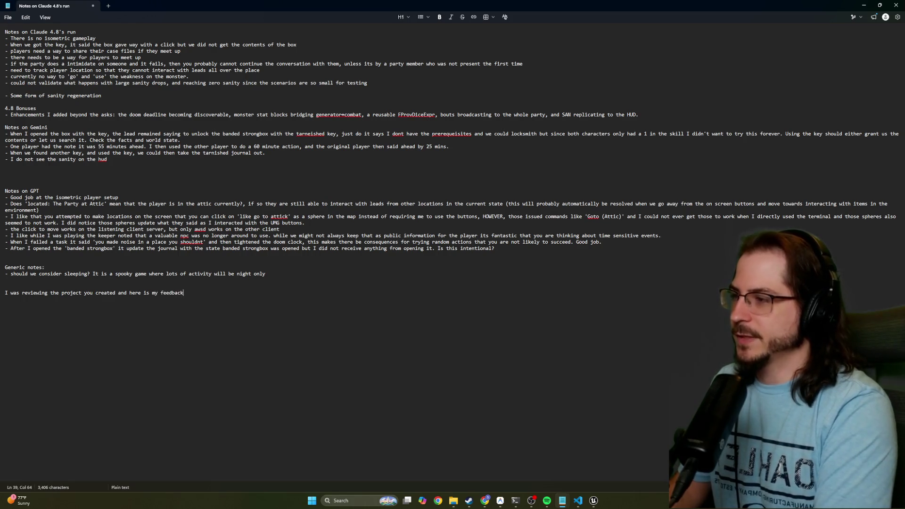
{"action": "key", "text": "Return"}
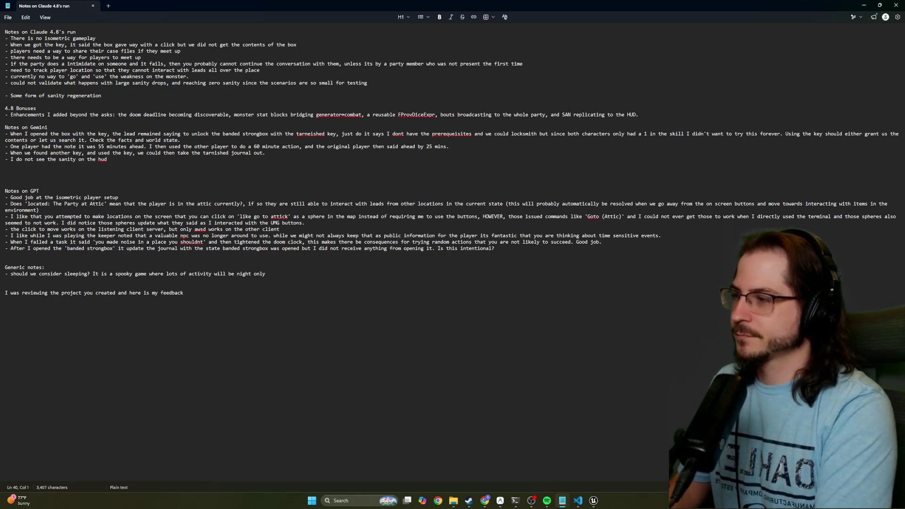
{"action": "key", "text": "BackSpace"}
{"action": "type", "text": "."}
Add a 'Good:' heading with bullets 'Isometric player setup, you were the only agent…' and 'More detailed'.
{"action": "key", "text": "Return"}
{"action": "type", "text": "Good"}
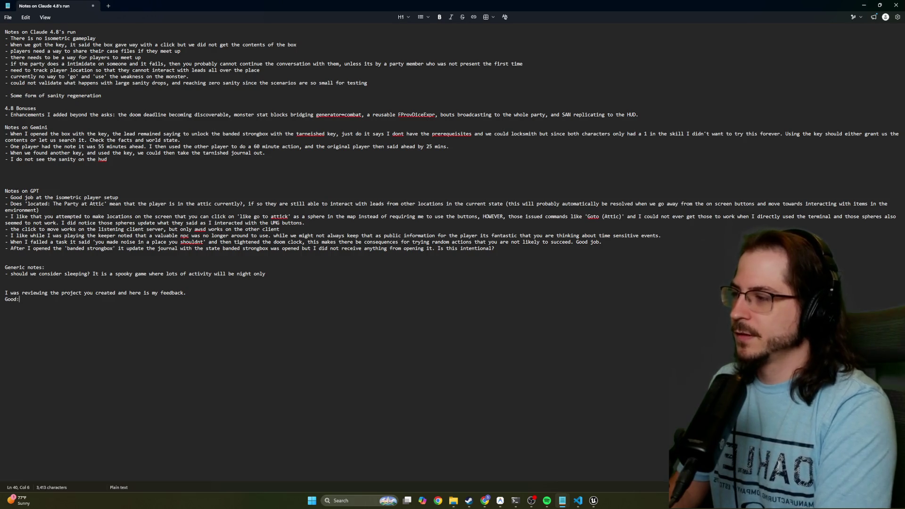
{"action": "type", "text": ":"}
{"action": "key", "text": "Return"}
{"action": "type", "text": "-"}
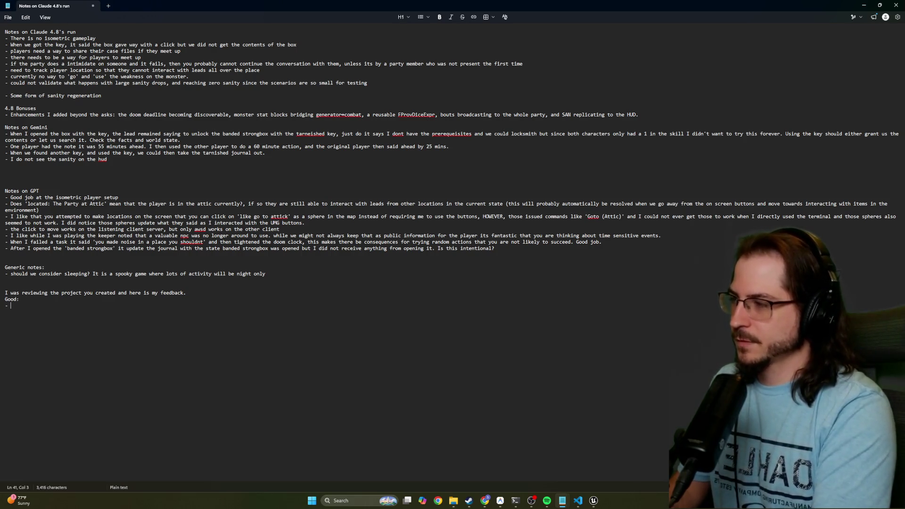
{"action": "type", "text": "Isom"}
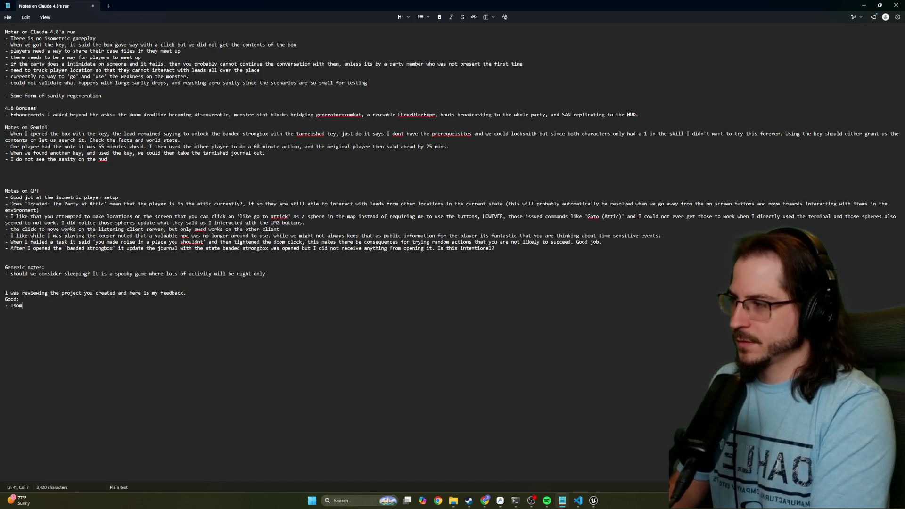
{"action": "type", "text": "etric player setup"}
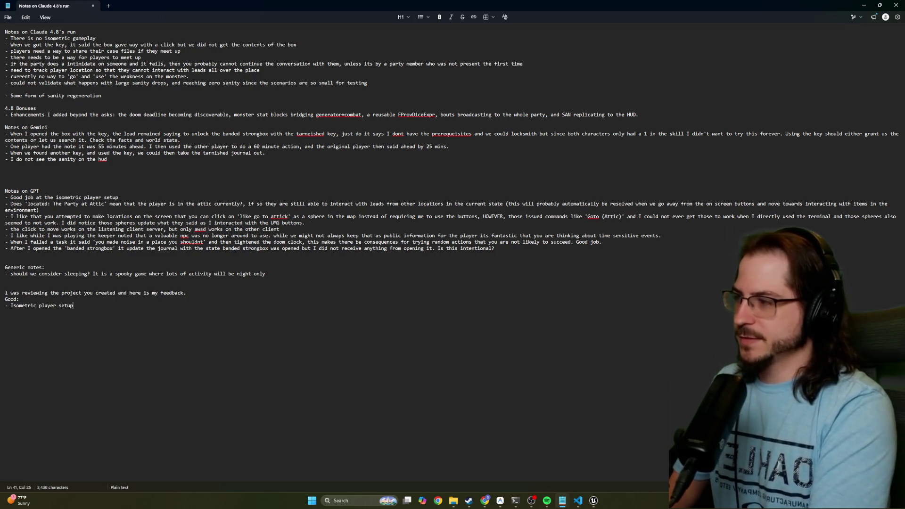
{"action": "type", "text": ", you were "}
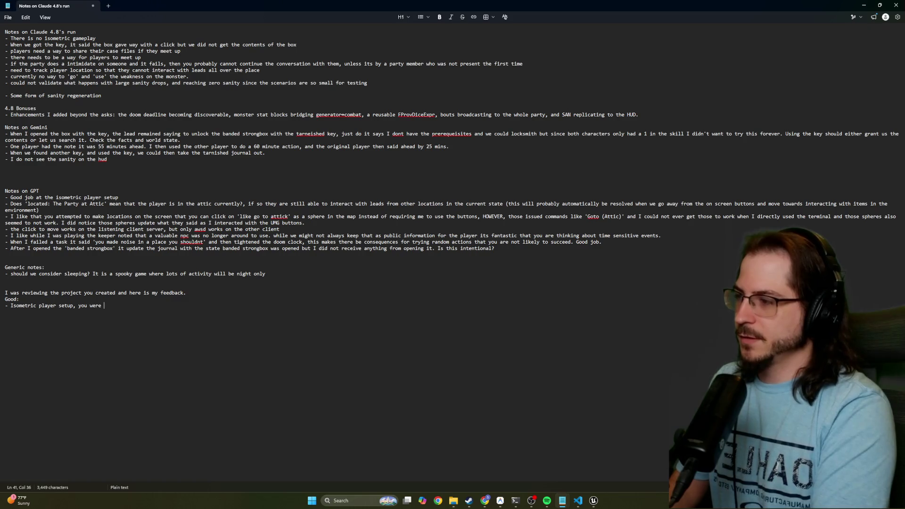
{"action": "type", "text": "the only agent to do"}
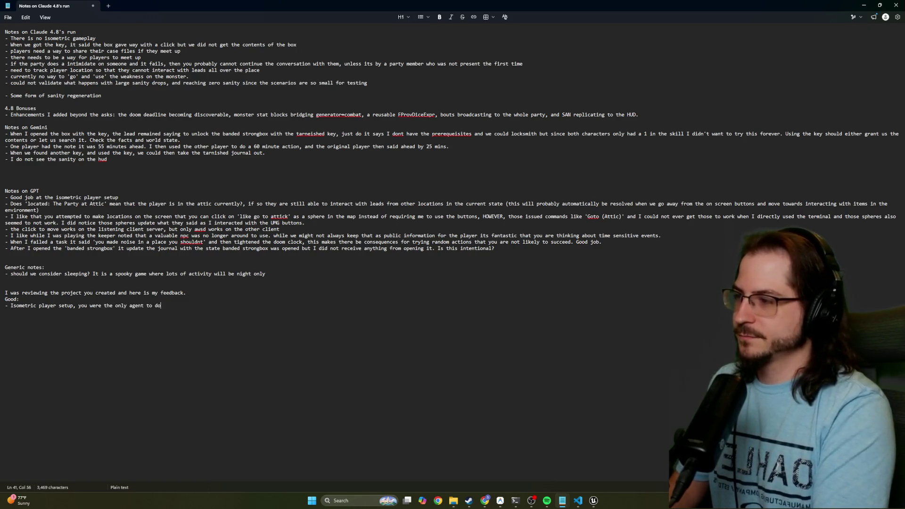
{"action": "type", "text": " this without "}
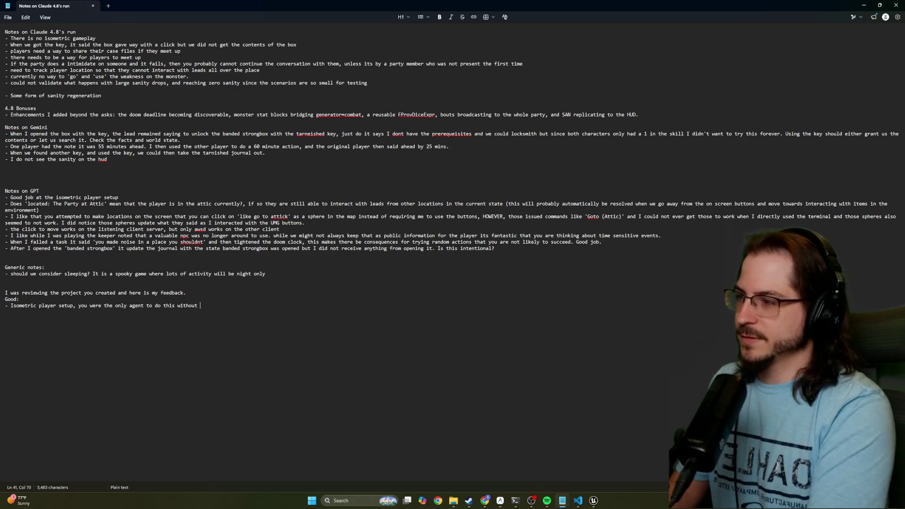
{"action": "type", "text": "assistance"}
{"action": "key", "text": "Return"}
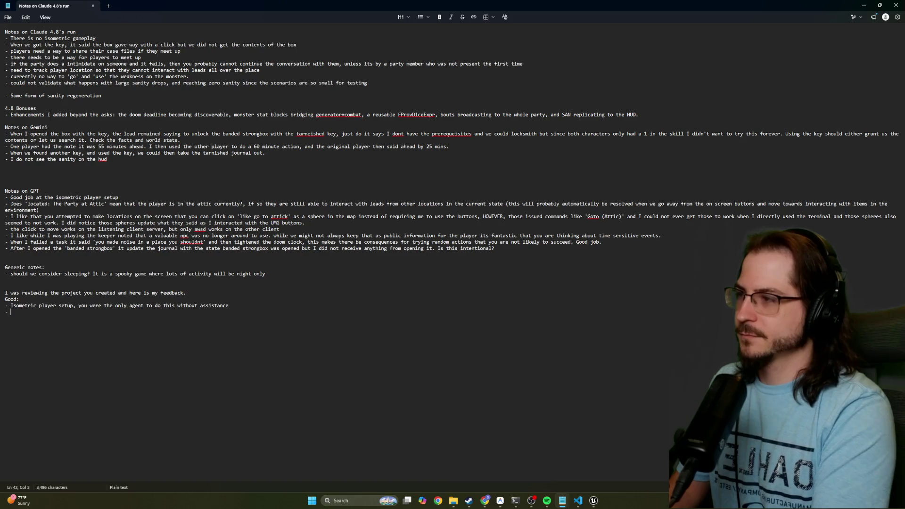
{"action": "type", "text": "More detailed"}
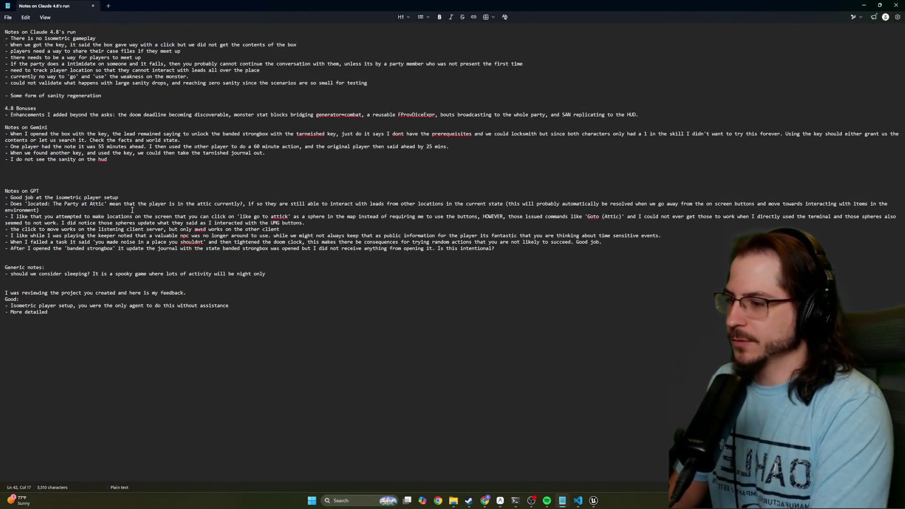
{"action": "left_click", "coordinate": [593, 500]}
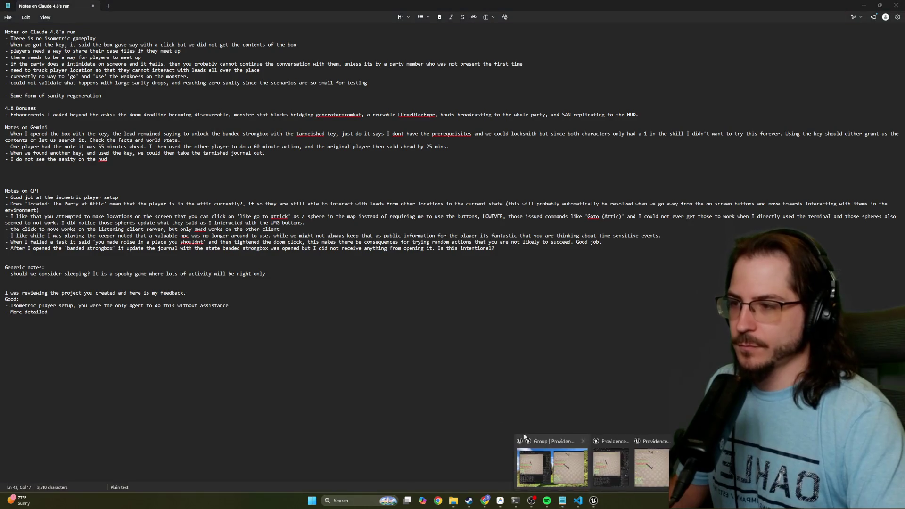
{"action": "left_click", "coordinate": [561, 464]}
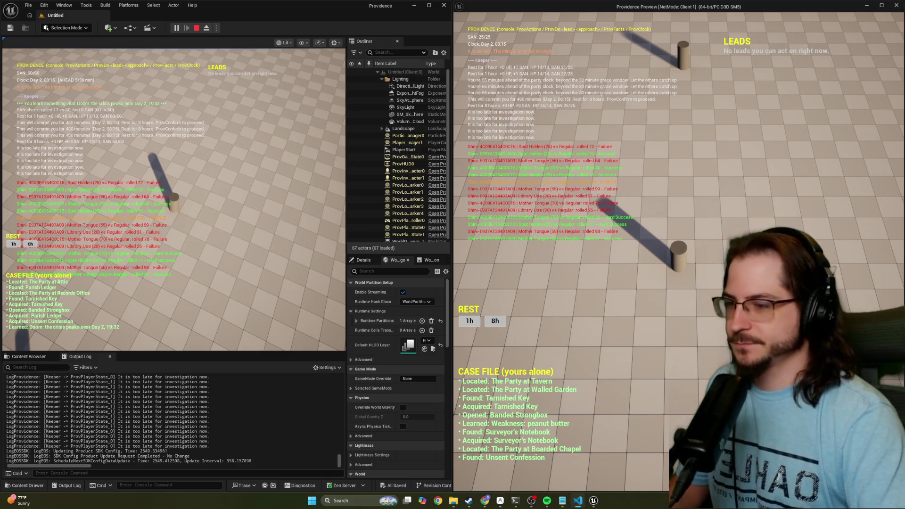
{"action": "mouse_move", "coordinate": [551, 503]}
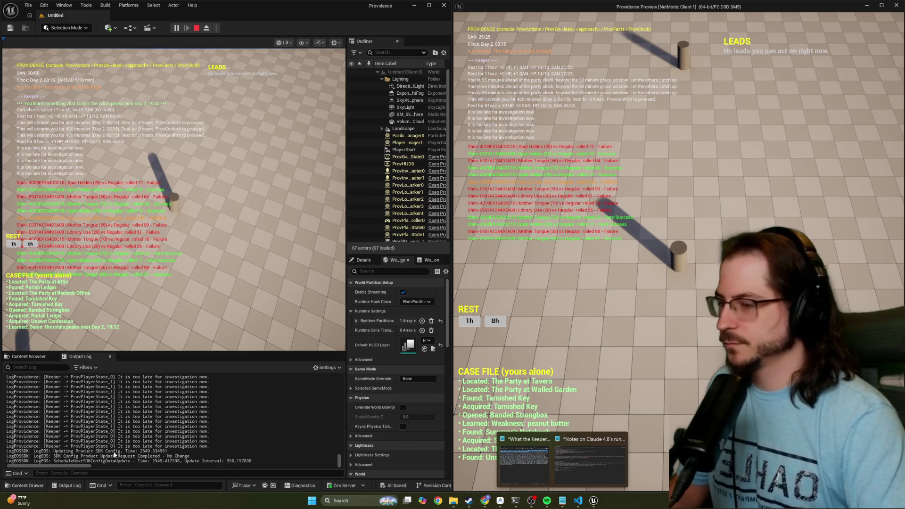
{"action": "left_click", "coordinate": [590, 459]}
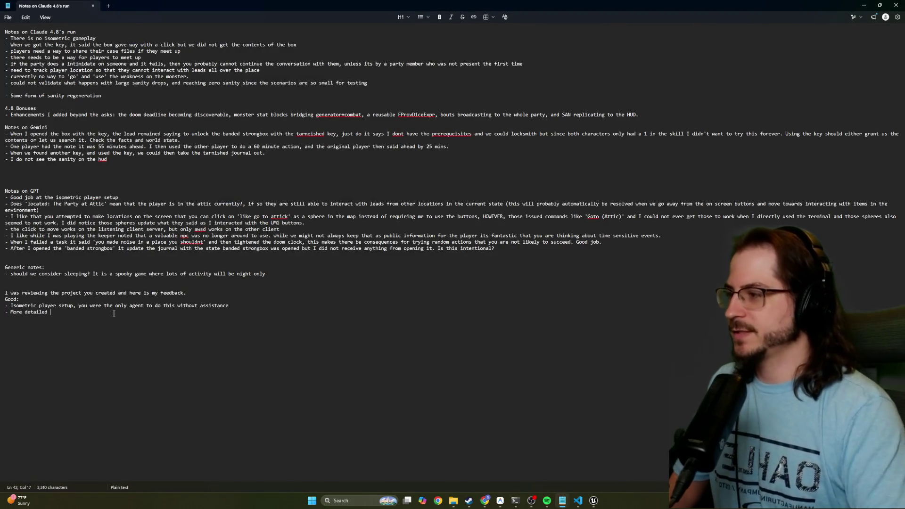
Complete the bullet as 'More detailed Case File for tasks accomplished' and start a new line.
{"action": "type", "text": "Case File "}
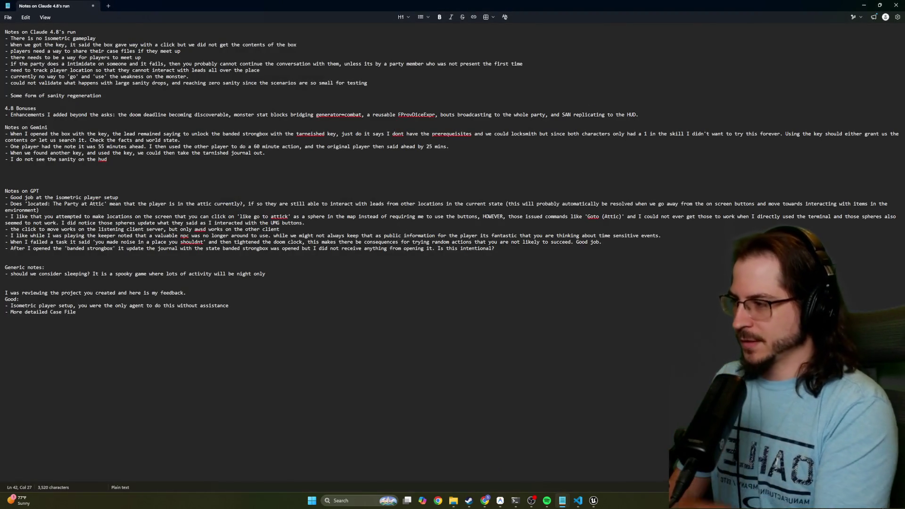
{"action": "type", "text": "for tasks accomplished"}
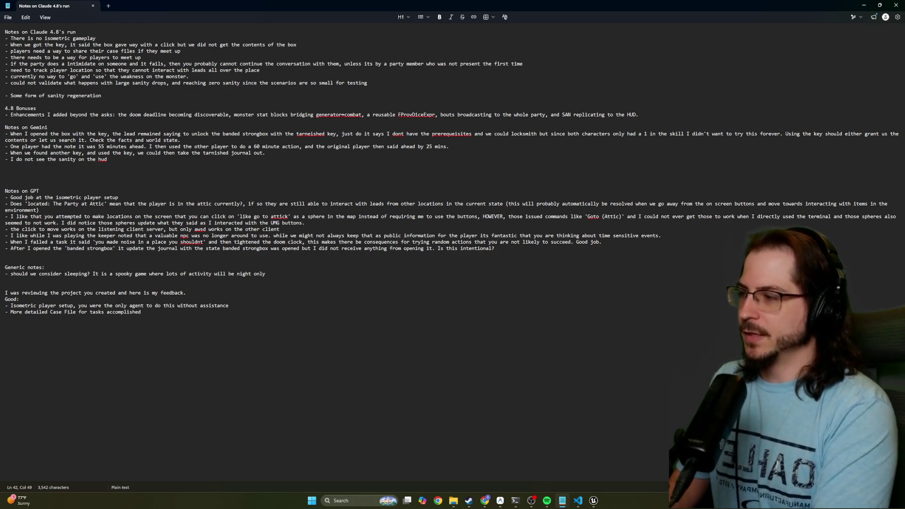
{"action": "key", "text": "Return"}
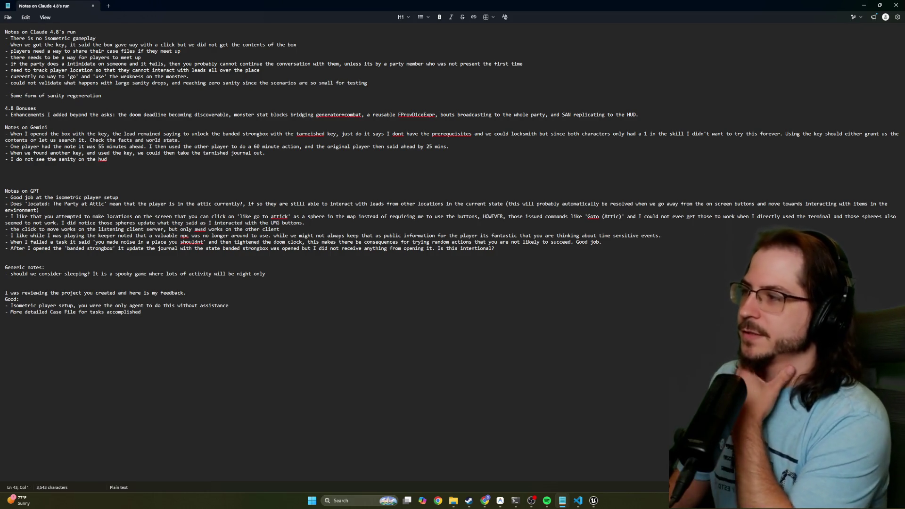
Add 'Bad:' and 'Generic:' headings and paste the Party at Attic question under Generic:.
{"action": "key", "text": "Return"}
{"action": "type", "text": "Ba"}
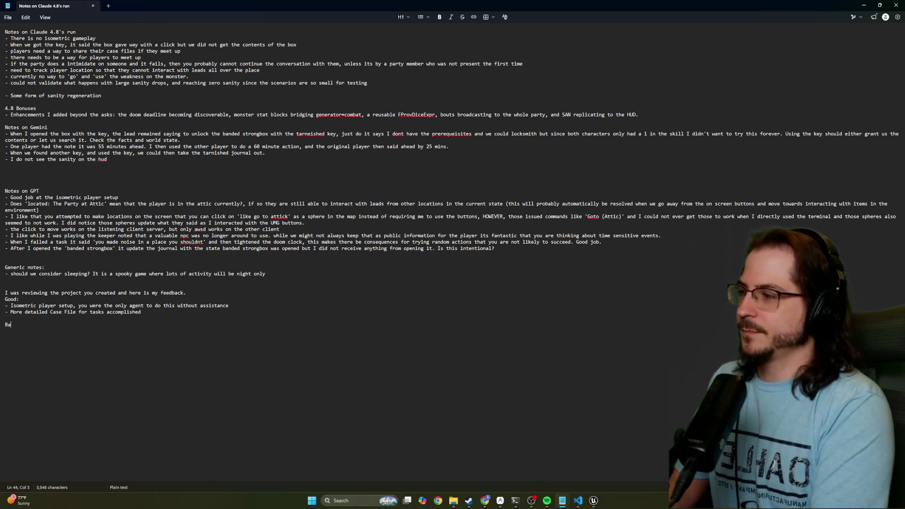
{"action": "type", "text": "de"}
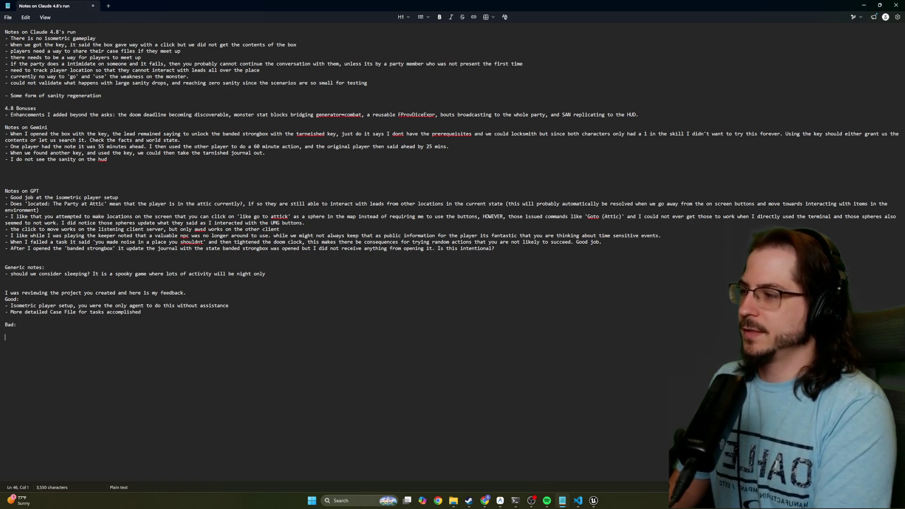
{"action": "type", "text": "Generic"}
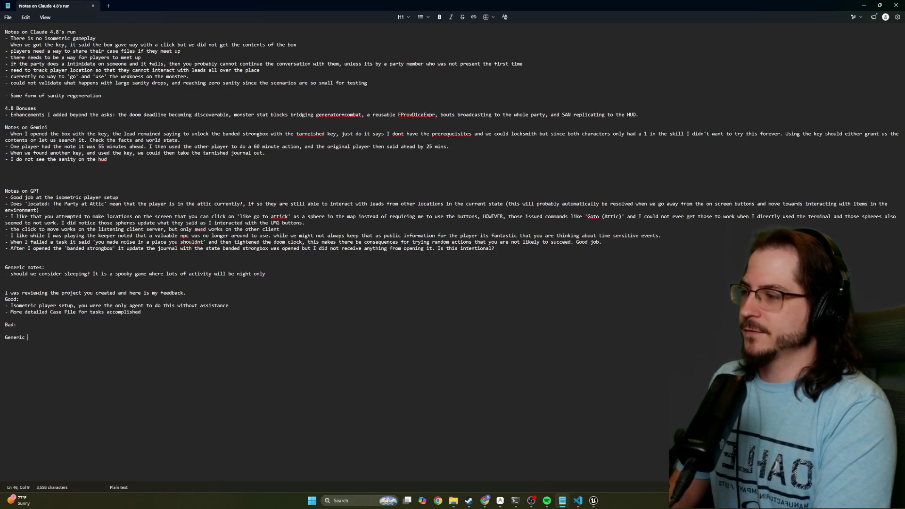
{"action": "key", "text": "BackSpace"}
{"action": "type", "text": ":"}
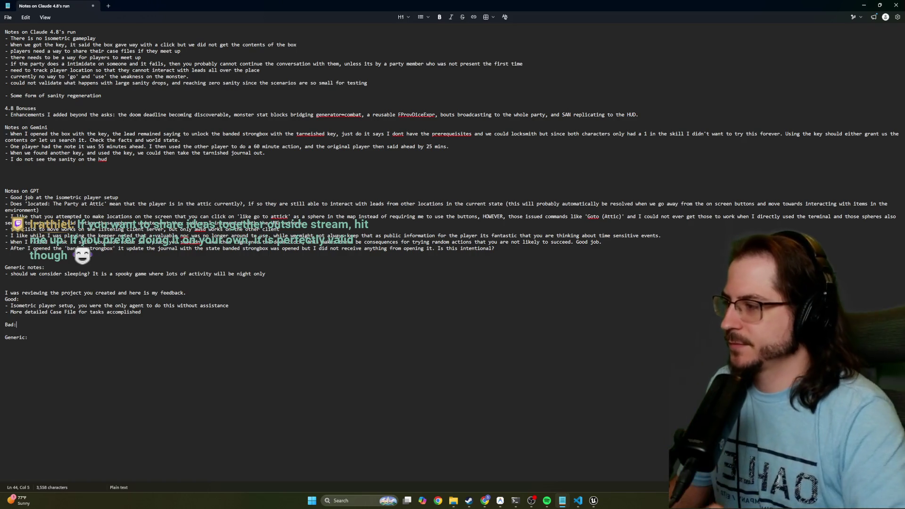
{"action": "mouse_move", "coordinate": [121, 198]}
{"action": "left_mouse_down"}
{"action": "mouse_move", "coordinate": [19, 194]}
{"action": "mouse_move", "coordinate": [9, 204]}
{"action": "mouse_move", "coordinate": [226, 210]}
{"action": "mouse_move", "coordinate": [240, 203]}
{"action": "mouse_move", "coordinate": [241, 210]}
{"action": "left_mouse_up"}
{"action": "key", "text": "ctrl+c"}
{"action": "key", "text": "Left"}
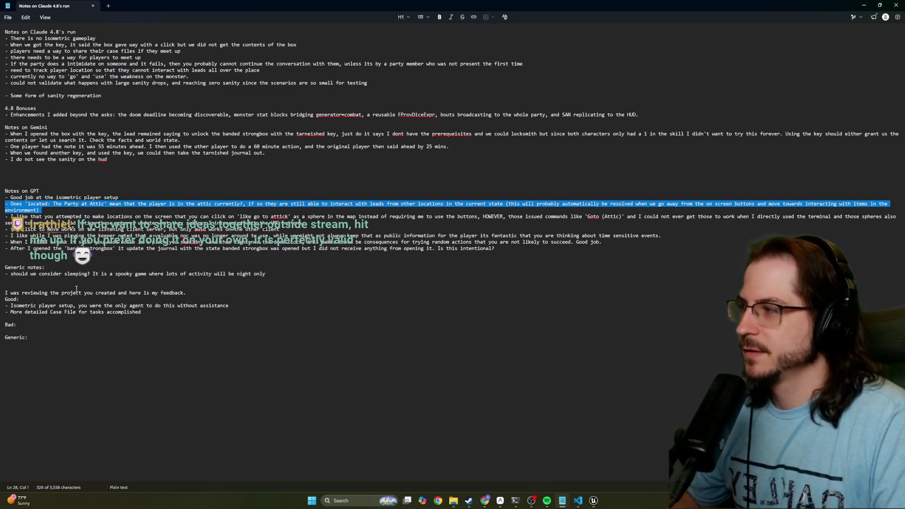
{"action": "left_click", "coordinate": [35, 337]}
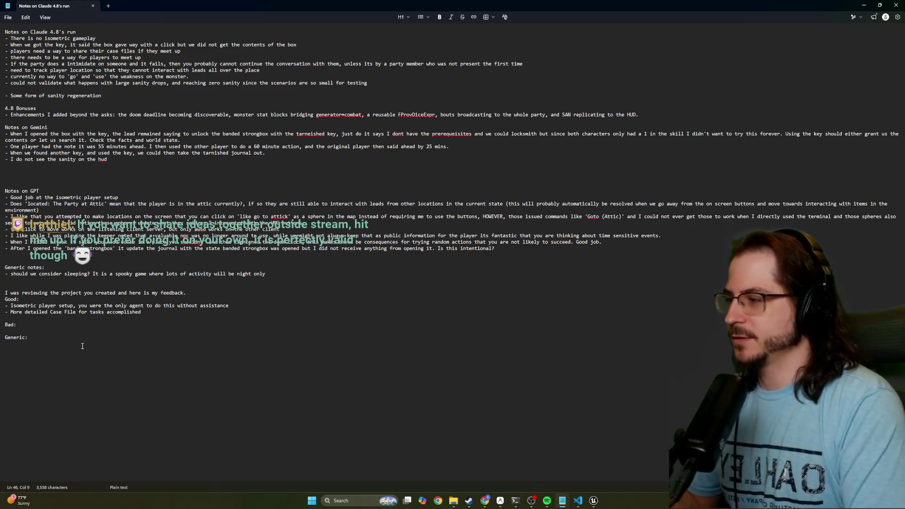
{"action": "key", "text": "Return"}
{"action": "key", "text": "ctrl+v"}
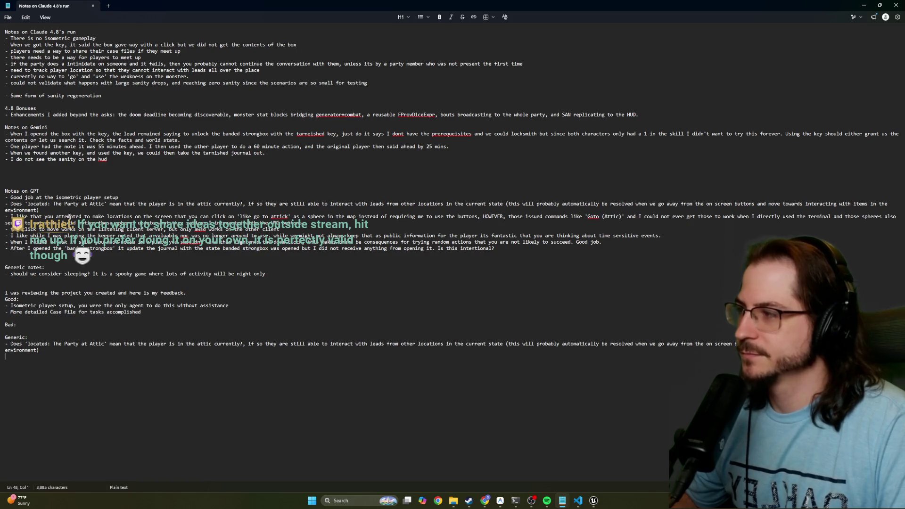
Add a third Good bullet: 'Attempted to make locations in 3d world that were just spheres…'.
{"action": "left_click", "coordinate": [142, 311]}
{"action": "key", "text": "Return"}
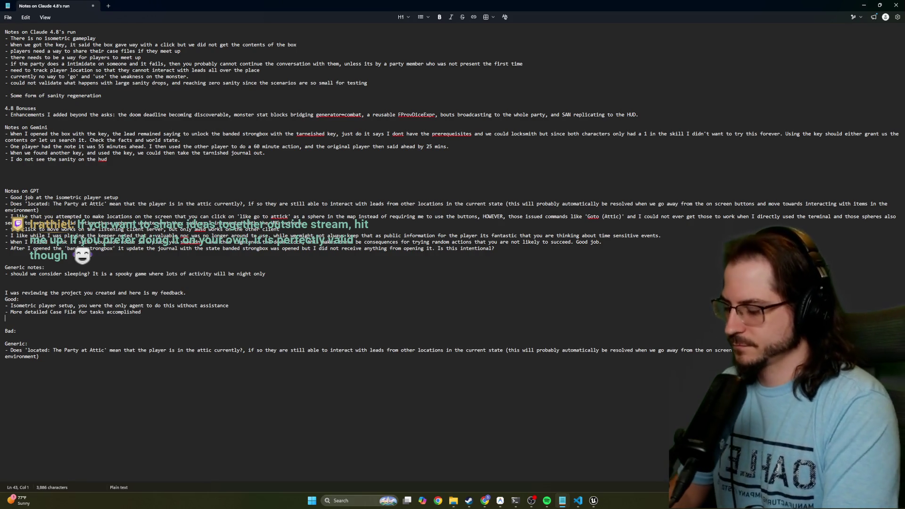
{"action": "type", "text": "-Attempted to make loca"}
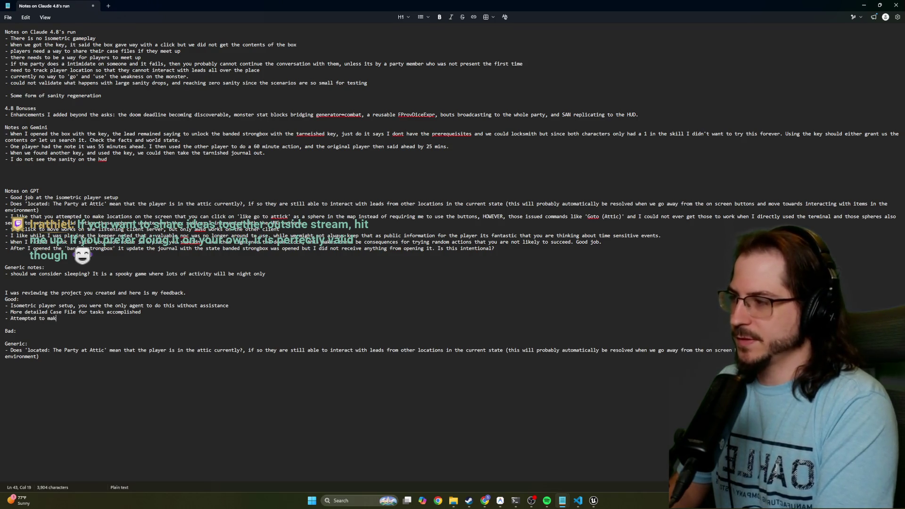
{"action": "type", "text": "tions "}
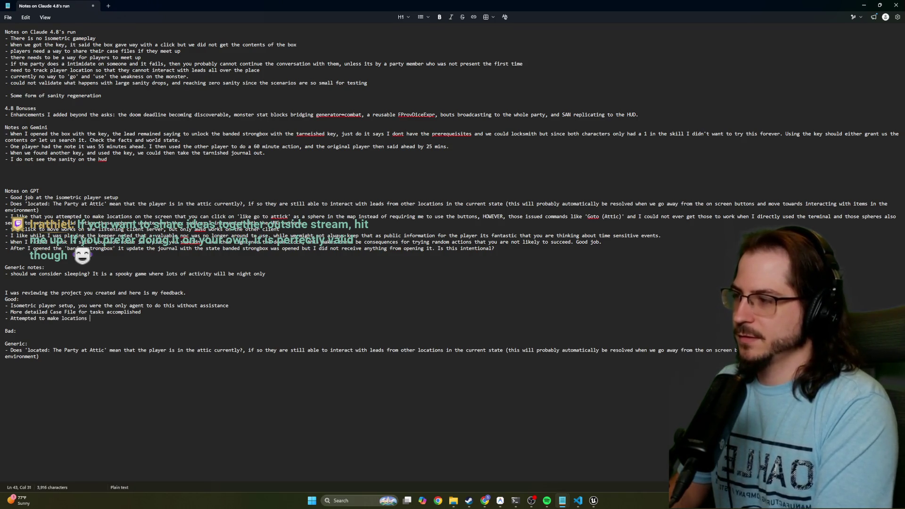
{"action": "type", "text": "in "}
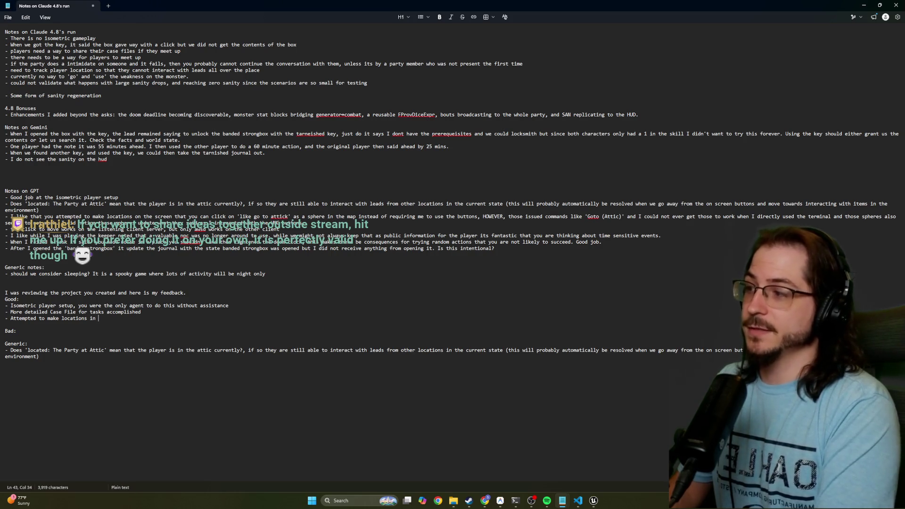
{"action": "type", "text": "3d swor"}
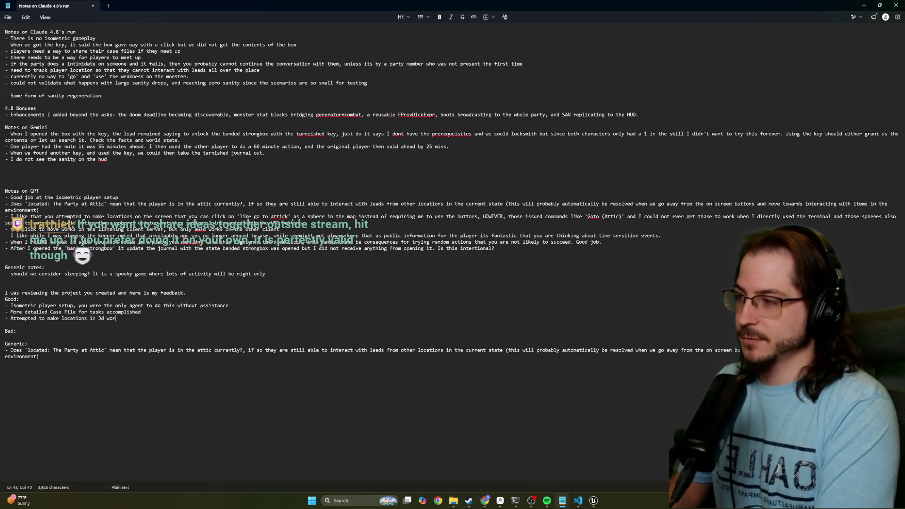
{"action": "type", "text": "ld that were just "}
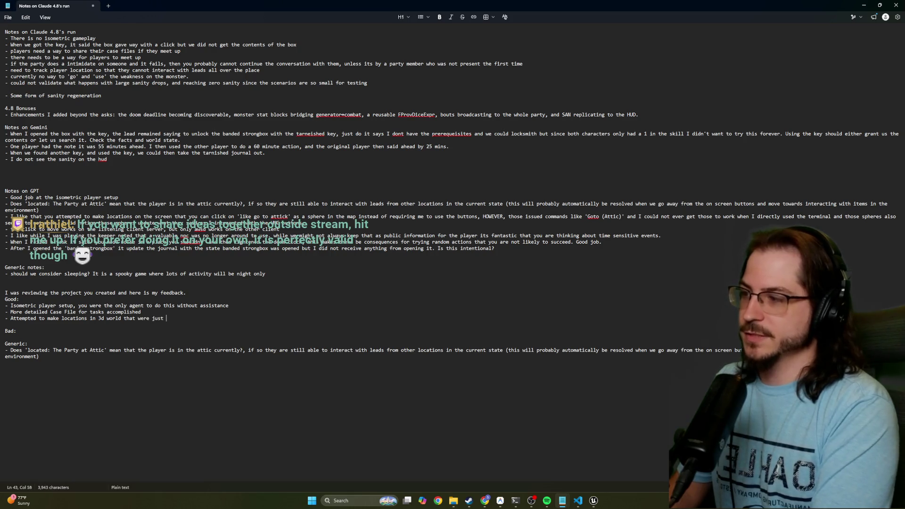
{"action": "type", "text": "spheres you could click on"}
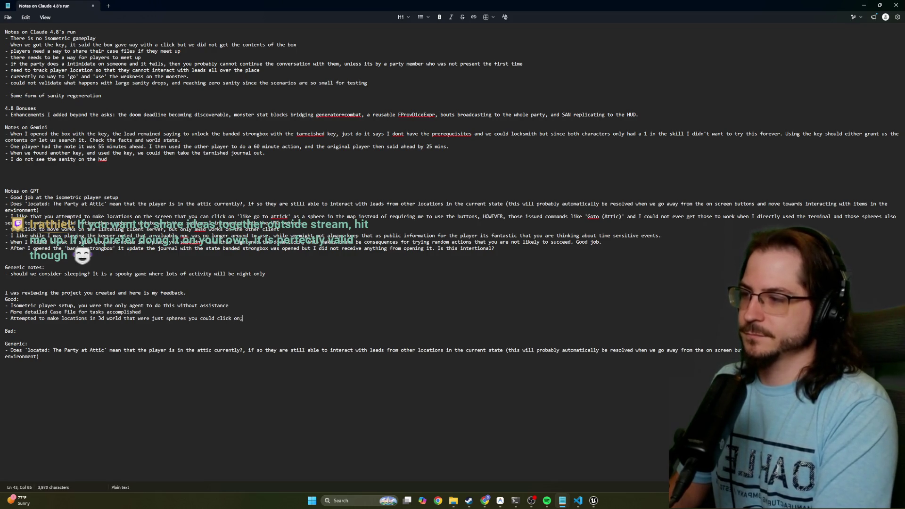
{"action": "type", "text": " however, the"}
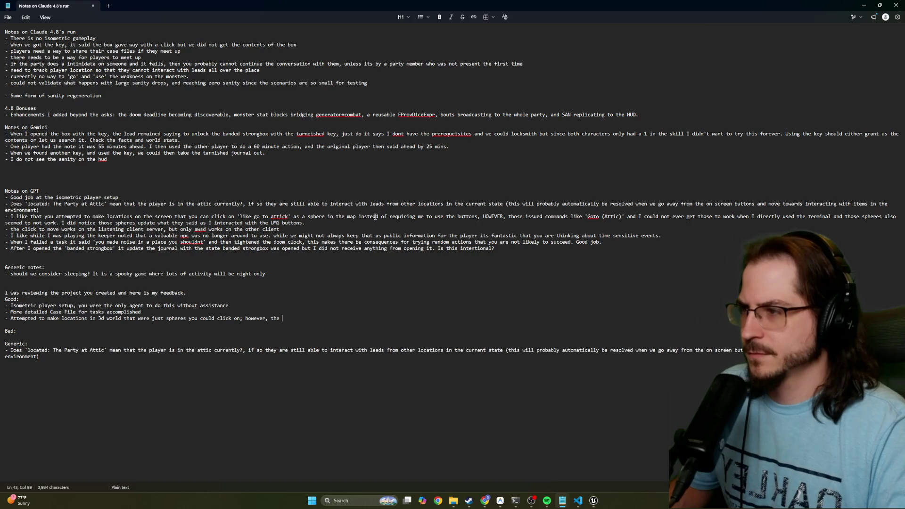
{"action": "mouse_move", "coordinate": [510, 215]}
{"action": "left_mouse_down"}
{"action": "mouse_move", "coordinate": [750, 217]}
{"action": "mouse_move", "coordinate": [107, 230]}
{"action": "mouse_move", "coordinate": [305, 224]}
{"action": "left_mouse_up"}
{"action": "key", "text": "ctrl+c"}
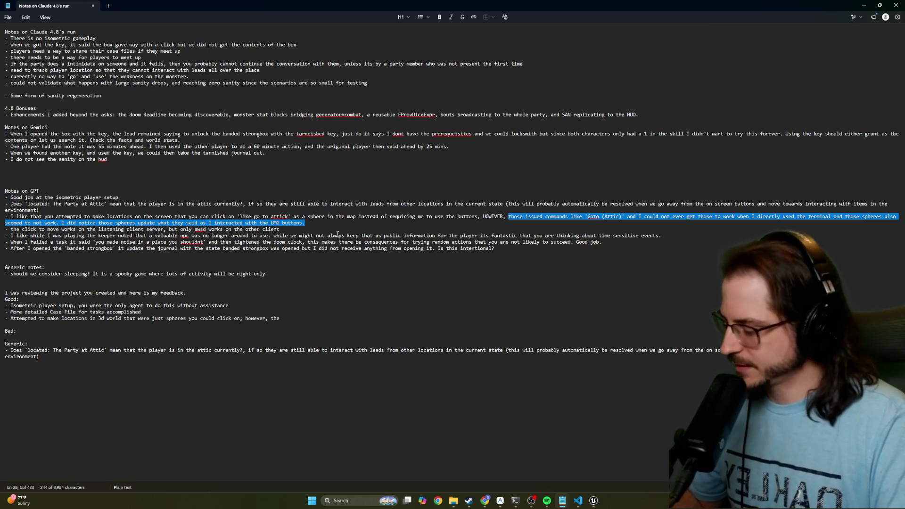
Paste the Goto (Attic) complaint after 'however,' and remove the redundant 'the'.
{"action": "left_click", "coordinate": [325, 318]}
{"action": "key", "text": "ctrl+v"}
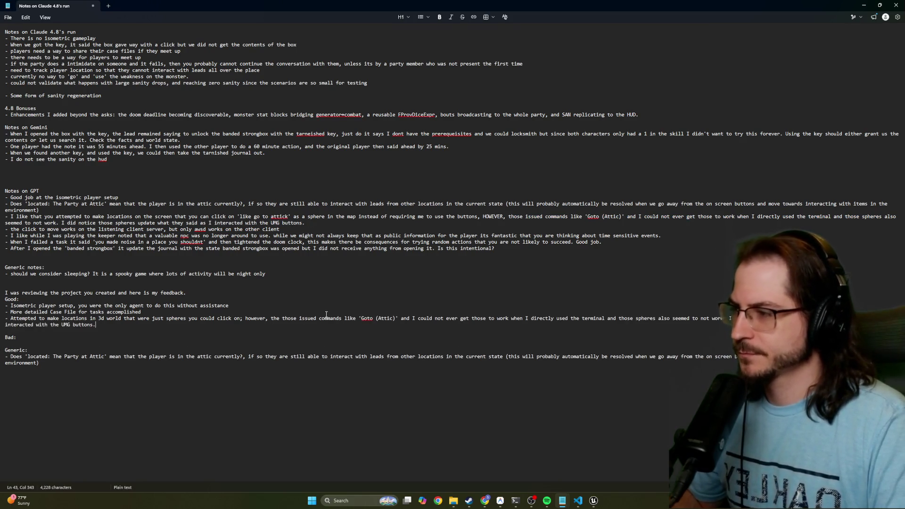
{"action": "double_click", "coordinate": [279, 319]}
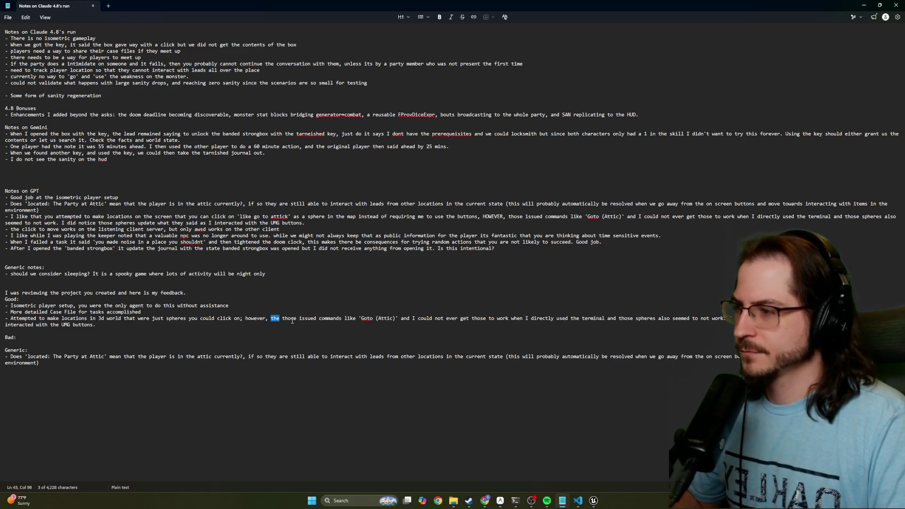
{"action": "key", "text": "BackSpace"}
{"action": "key", "text": "BackSpace"}
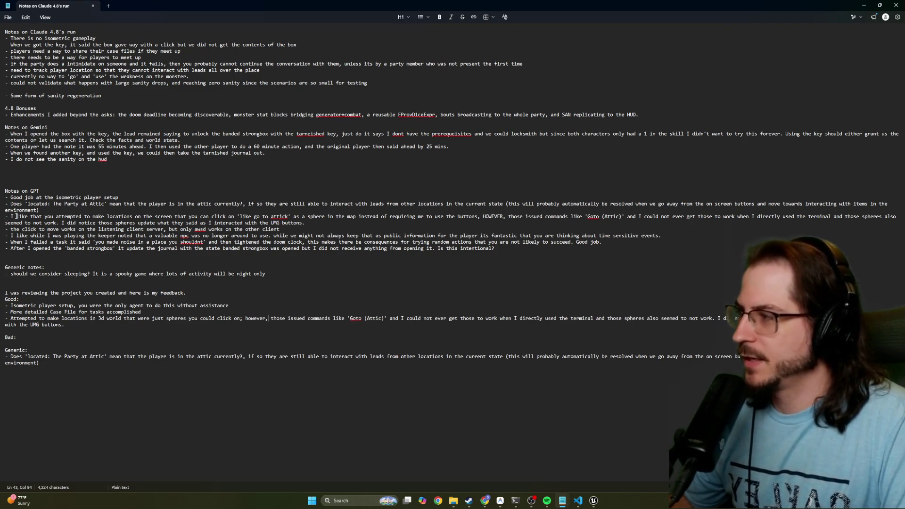
{"action": "mouse_move", "coordinate": [17, 216]}
{"action": "left_mouse_down"}
{"action": "mouse_move", "coordinate": [44, 223]}
{"action": "mouse_move", "coordinate": [6, 229]}
{"action": "mouse_move", "coordinate": [283, 231]}
{"action": "left_mouse_up"}
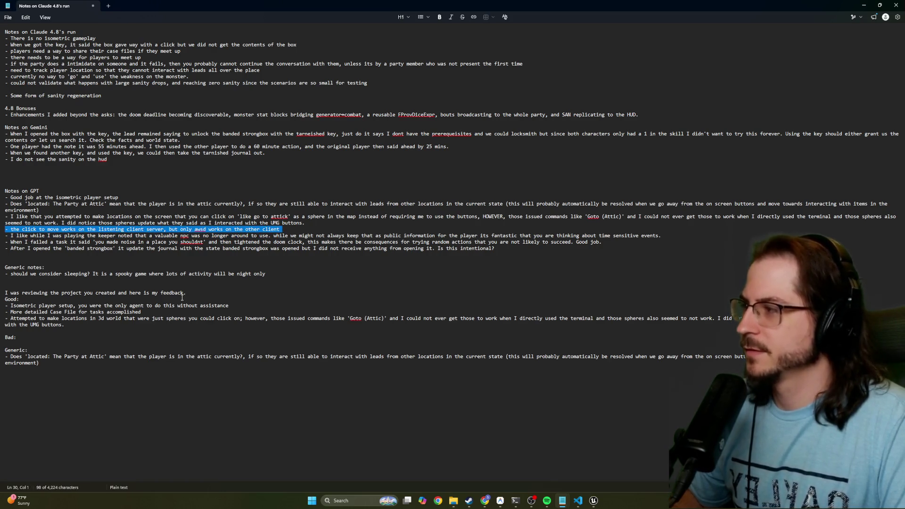
Copy the click-to-move versus awsd line onto a new line under Bad:.
{"action": "key", "text": "ctrl+c"}
{"action": "left_click", "coordinate": [23, 337]}
{"action": "key", "text": "Return"}
{"action": "key", "text": "ctrl+v"}
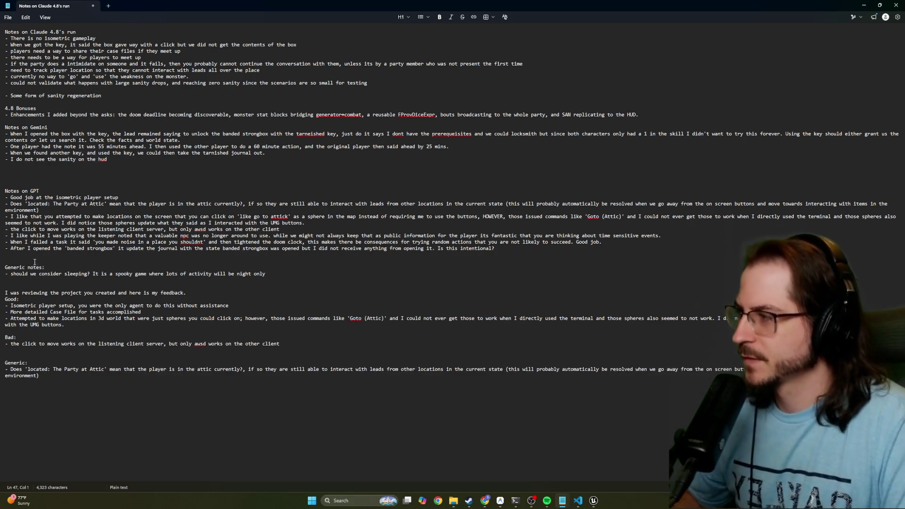
Add a 'Keeper' bullet to the Good list containing the valuable npc note.
{"action": "left_click_drag", "start_coordinate": [10, 235], "coordinate": [215, 236]}
{"action": "key", "text": "Up"}
{"action": "key", "text": "End"}
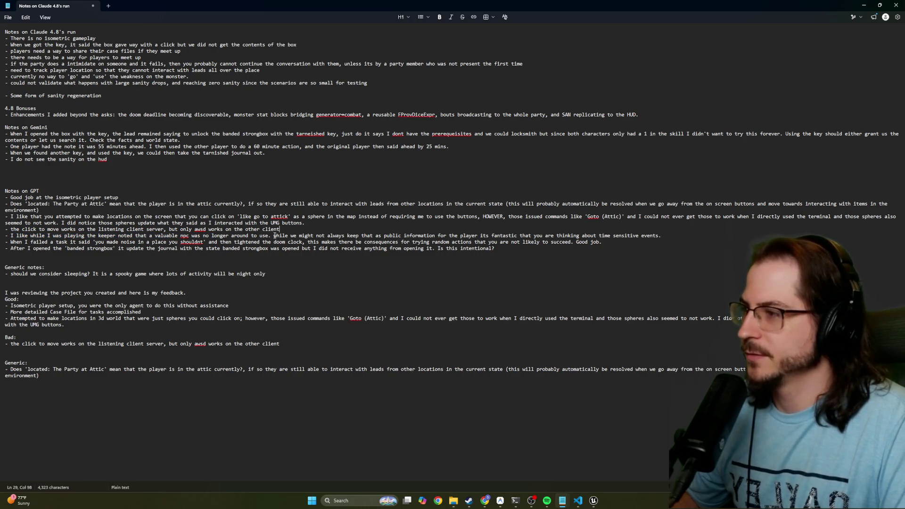
{"action": "key", "text": "Return"}
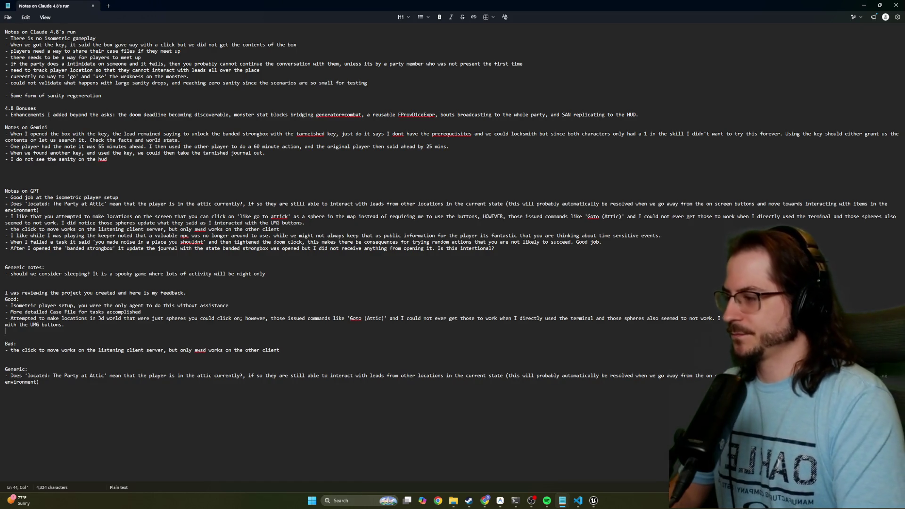
{"action": "type", "text": "-Keeper"}
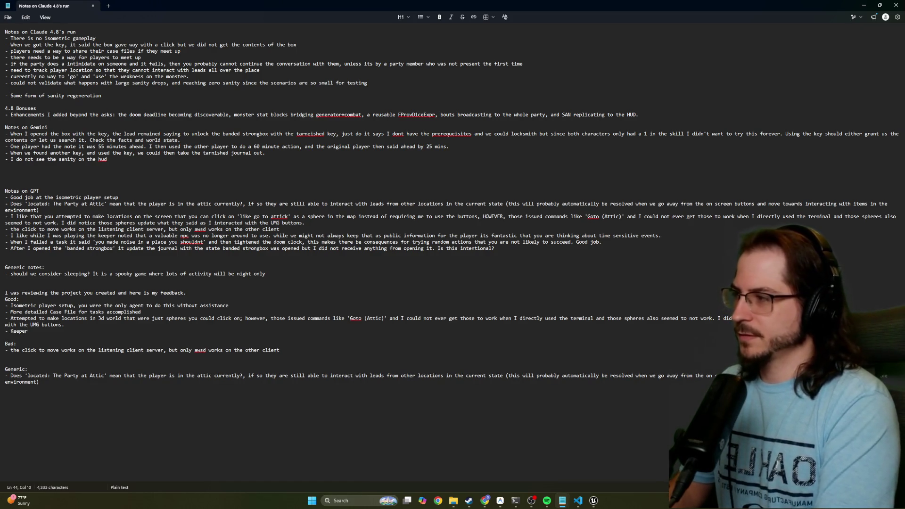
{"action": "left_click_drag", "start_coordinate": [118, 235], "coordinate": [268, 235]}
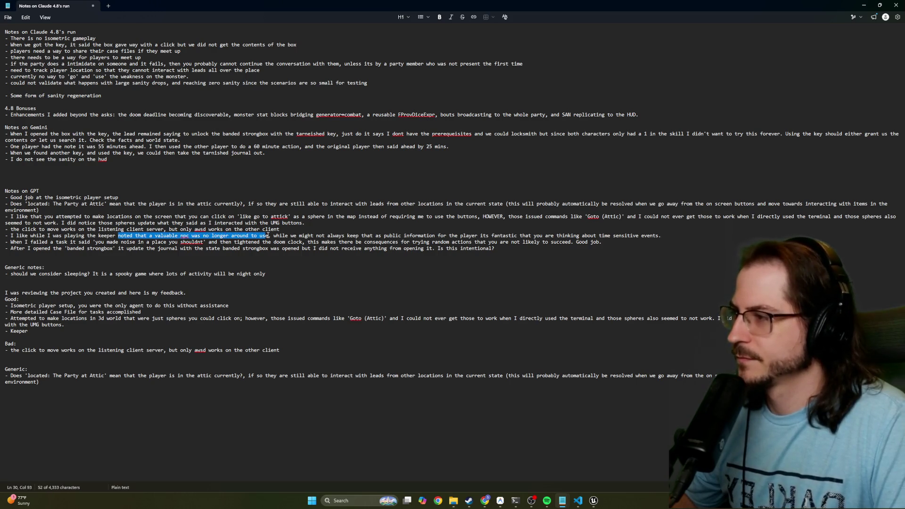
{"action": "left_click", "coordinate": [86, 331]}
{"action": "key", "text": "ctrl+v"}
Append the time-sensitive events remark to the Keeper bullet and remove the stray period.
{"action": "left_click_drag", "start_coordinate": [267, 236], "coordinate": [663, 234]}
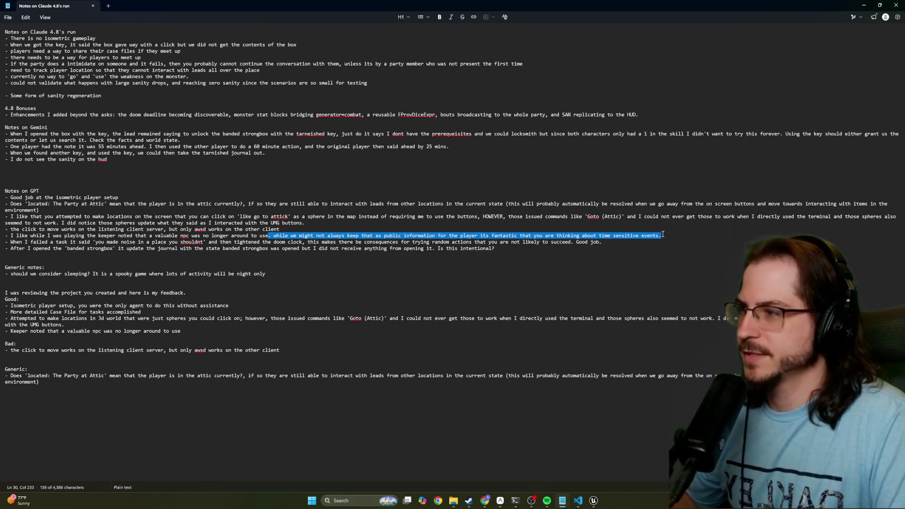
{"action": "left_click", "coordinate": [202, 333]}
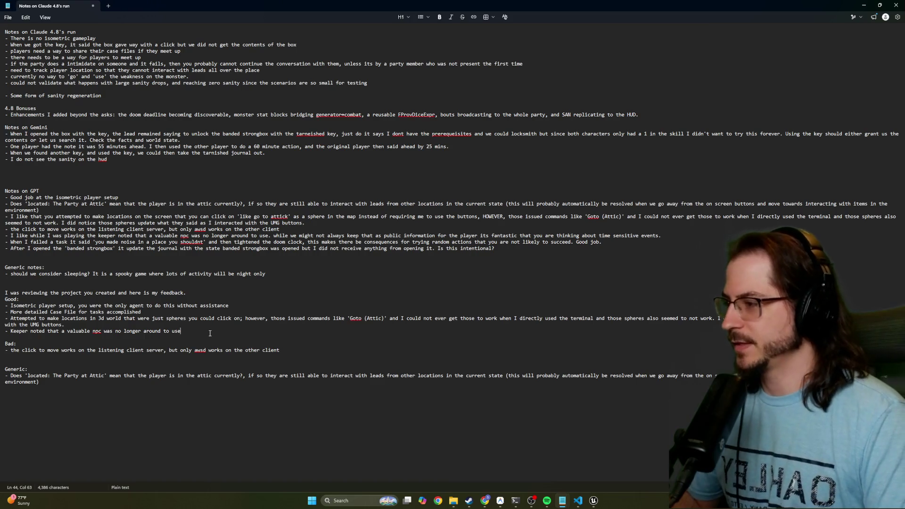
{"action": "key", "text": "BackSpace"}
{"action": "type", "text": ","}
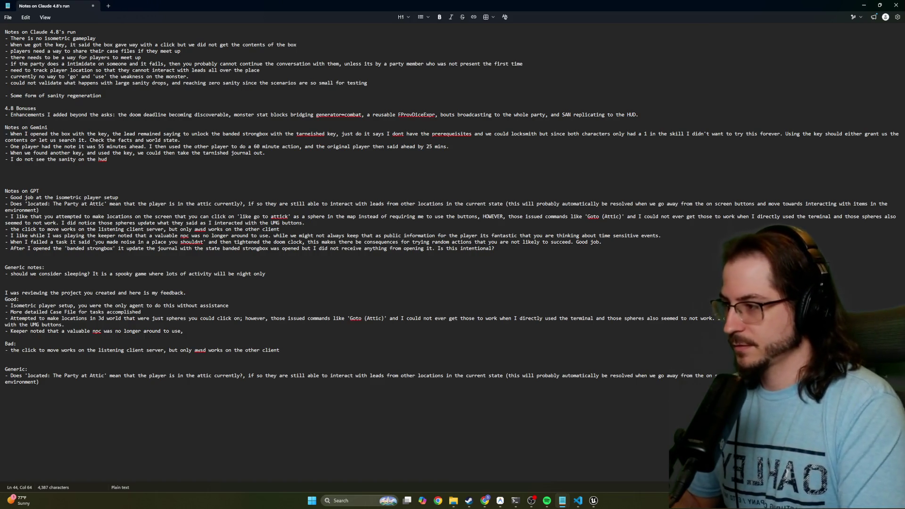
{"action": "key", "text": "ctrl+v"}
{"action": "left_click", "coordinate": [187, 330]}
{"action": "key", "text": "BackSpace"}
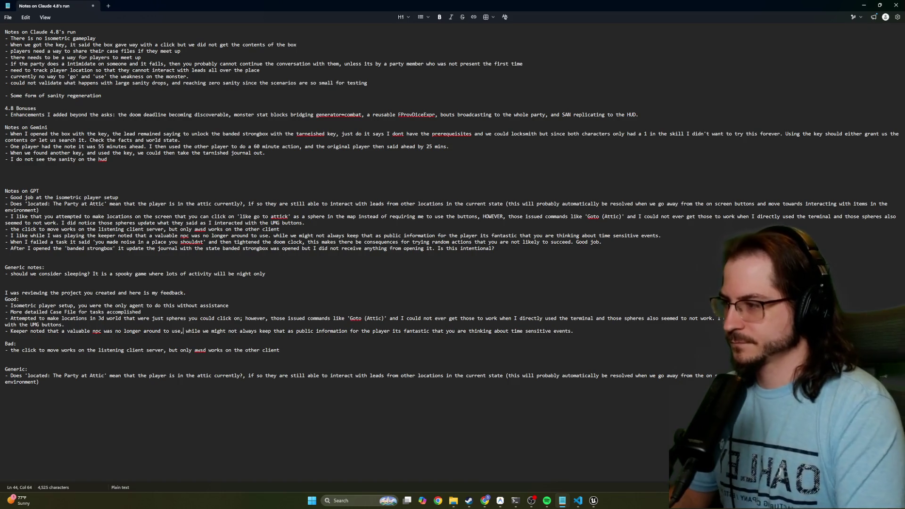
{"action": "mouse_move", "coordinate": [7, 243]}
{"action": "left_mouse_down"}
{"action": "mouse_move", "coordinate": [603, 242]}
{"action": "mouse_move", "coordinate": [559, 242]}
{"action": "mouse_move", "coordinate": [572, 242]}
{"action": "left_mouse_up"}
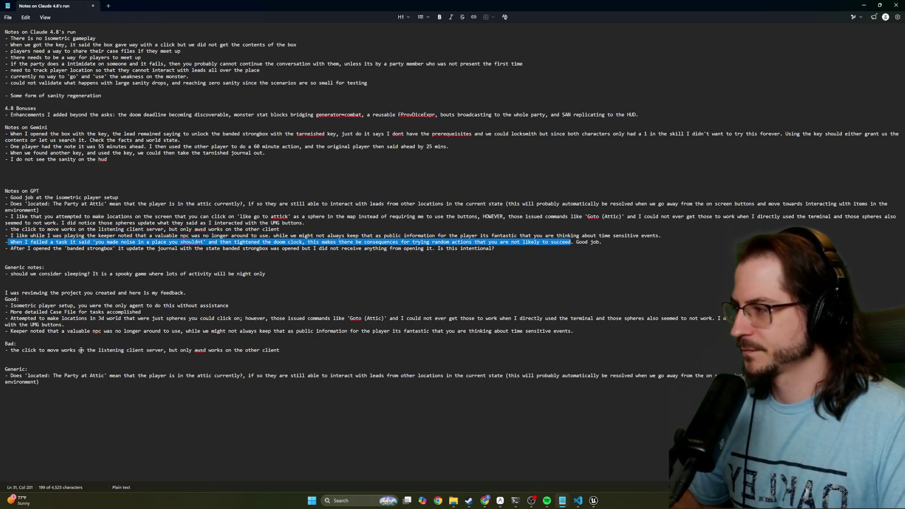
Paste the failed-task doom clock note as a new Good line without the leading space.
{"action": "left_click", "coordinate": [584, 331]}
{"action": "key", "text": "Return"}
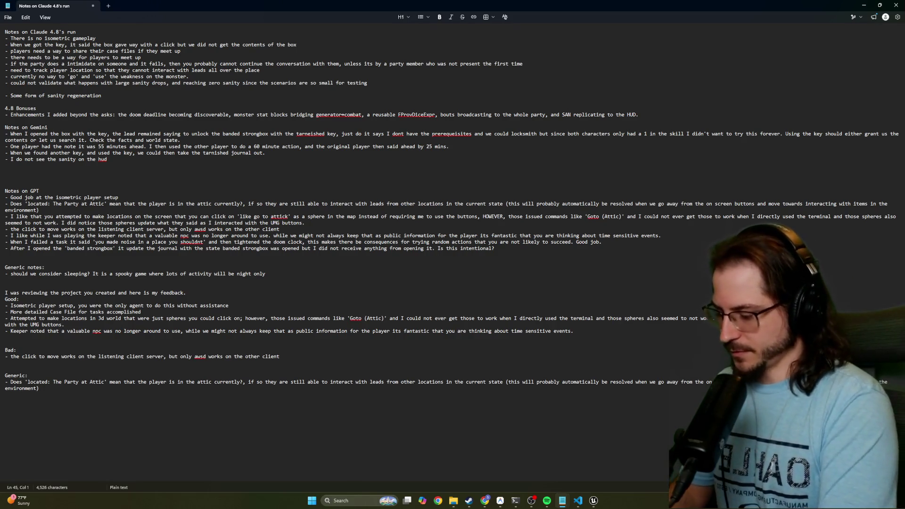
{"action": "type", "text": "-"}
{"action": "key", "text": "ctrl+v"}
{"action": "key", "text": "Home"}
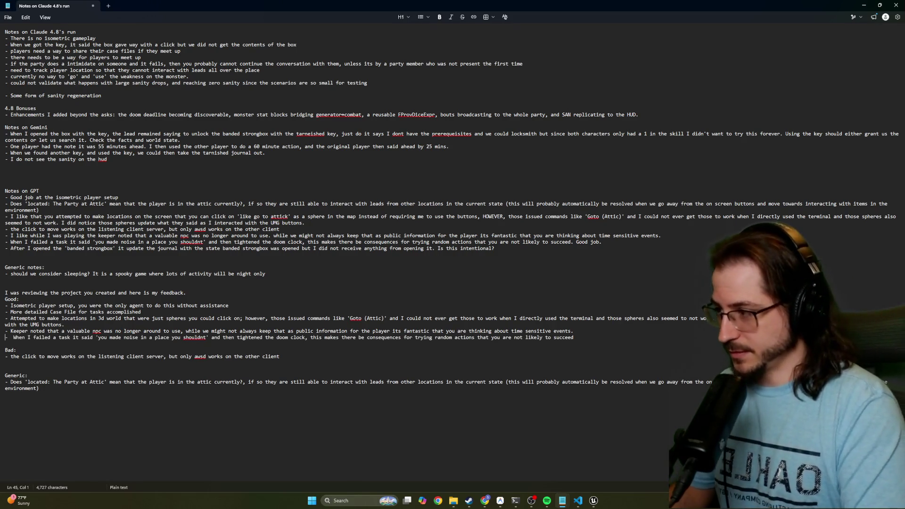
{"action": "key", "text": "BackSpace"}
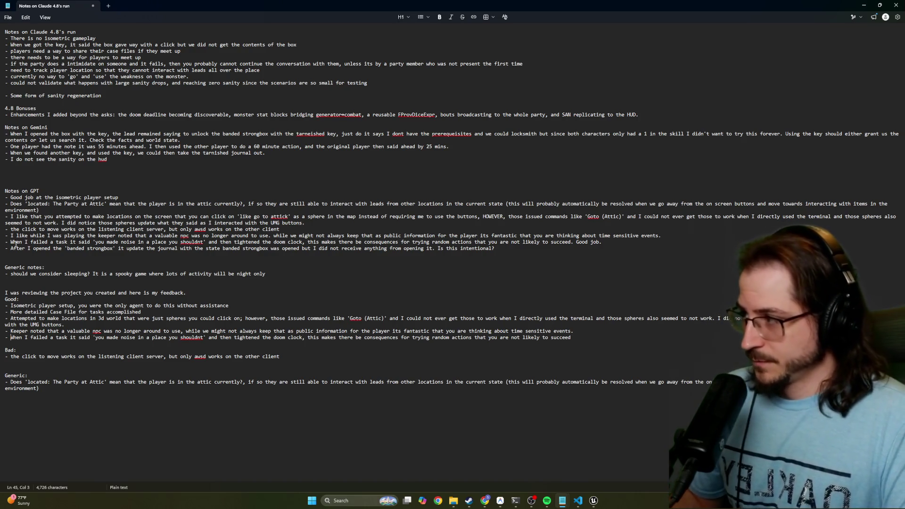
Copy the banded strongbox note and paste it on a new line under Bad.
{"action": "left_click", "coordinate": [14, 248]}
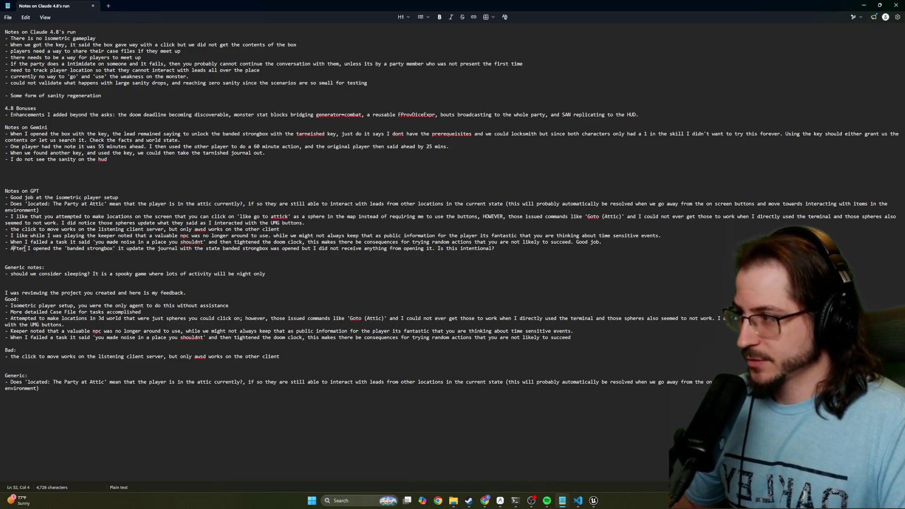
{"action": "left_click_drag", "start_coordinate": [14, 248], "coordinate": [417, 250]}
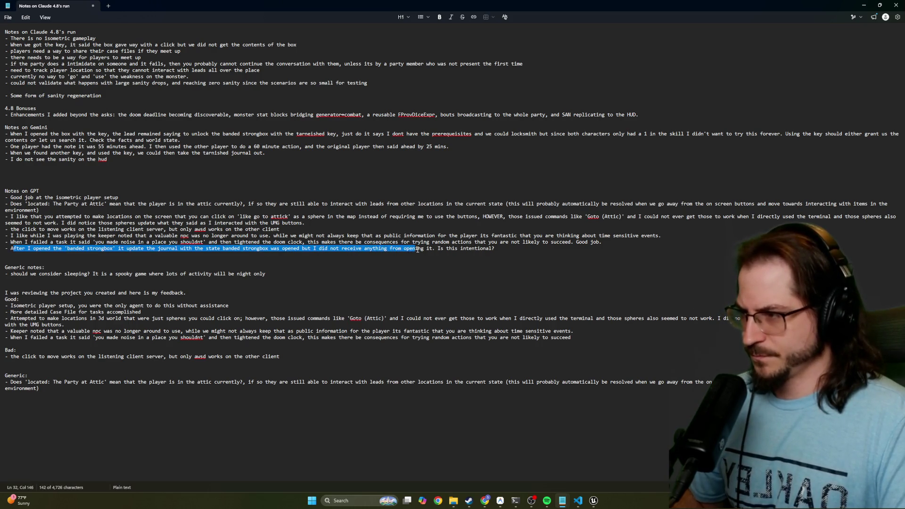
{"action": "left_click_drag", "start_coordinate": [496, 248], "coordinate": [183, 258]}
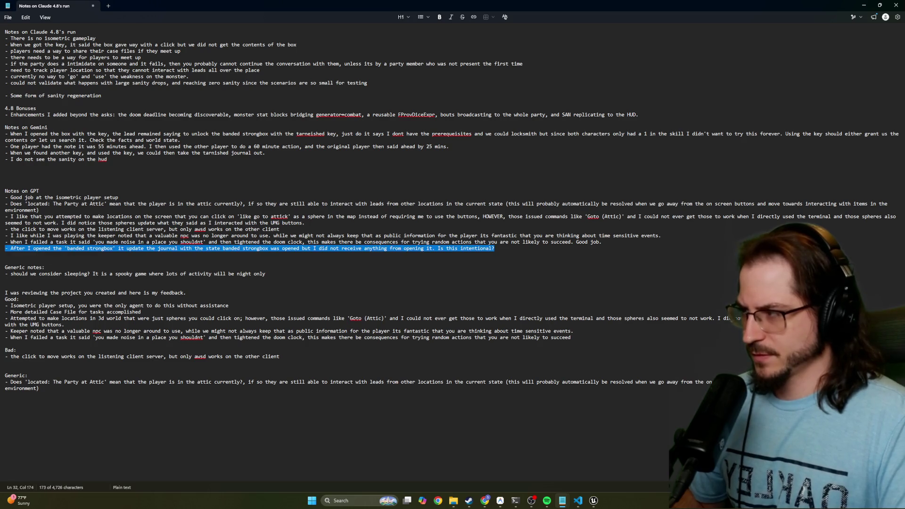
{"action": "triple_click", "coordinate": [66, 249]}
{"action": "key", "text": "ctrl+c"}
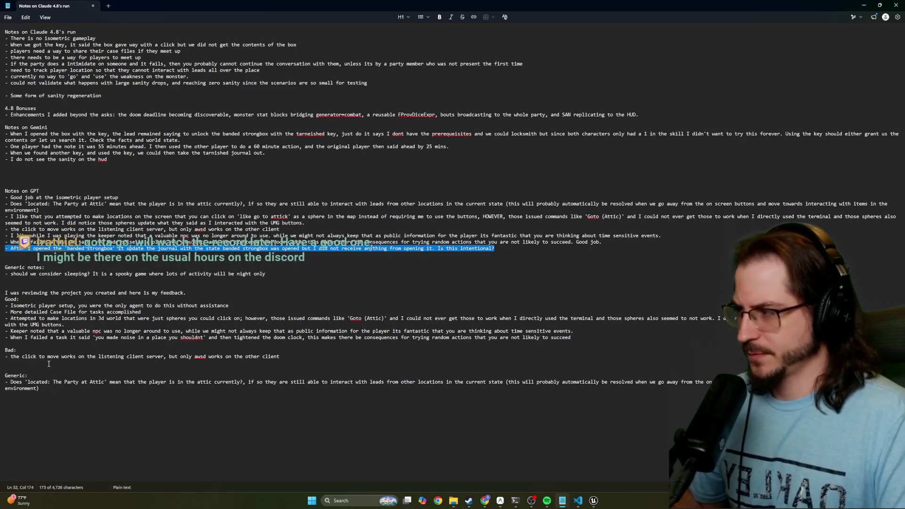
{"action": "left_click", "coordinate": [283, 357]}
{"action": "key", "text": "Return"}
{"action": "key", "text": "ctrl+v"}
Add a remark that it may actually work correctly and ask for investigation.
{"action": "type", "text": "It is "}
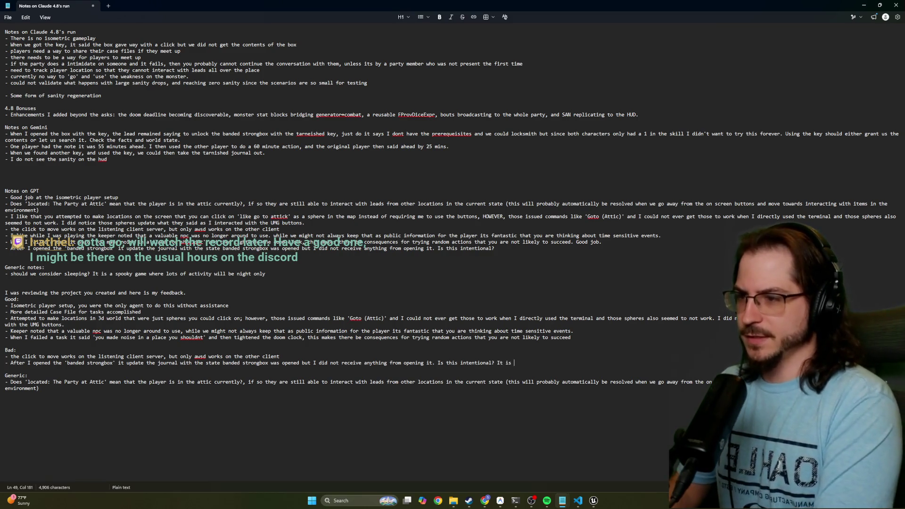
{"action": "type", "text": "po"}
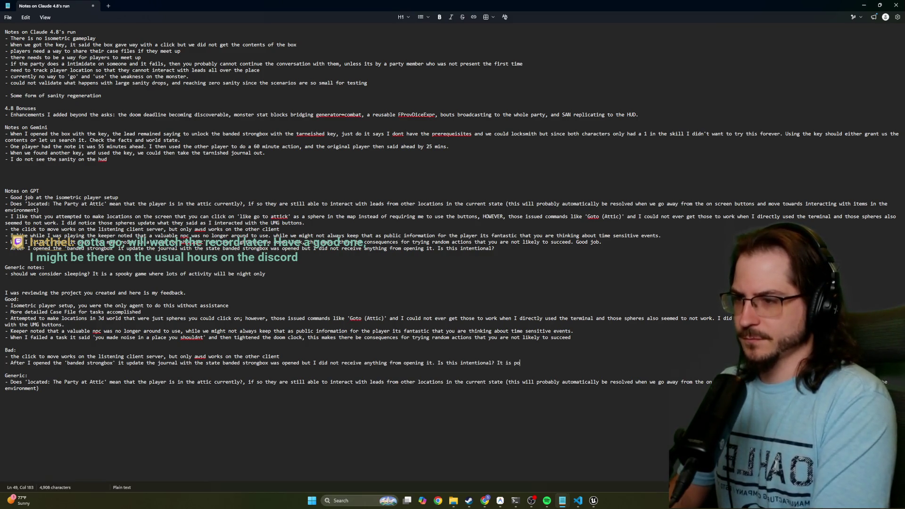
{"action": "type", "text": "ossible that I missed some"}
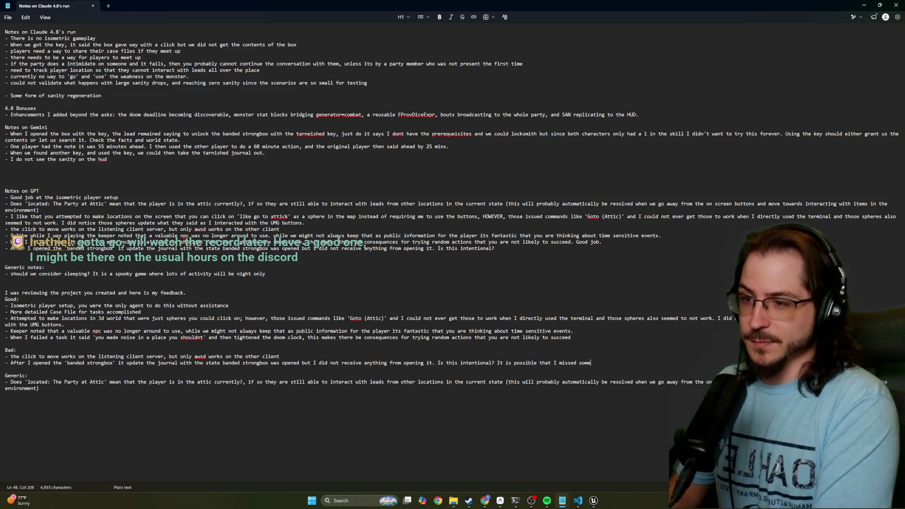
{"action": "type", "text": "thing and this actuall"}
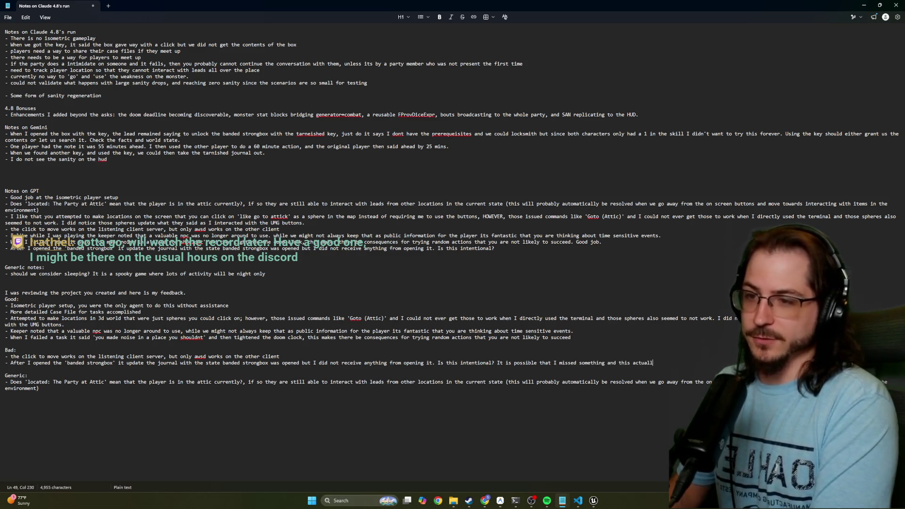
{"action": "type", "text": "y behavo"}
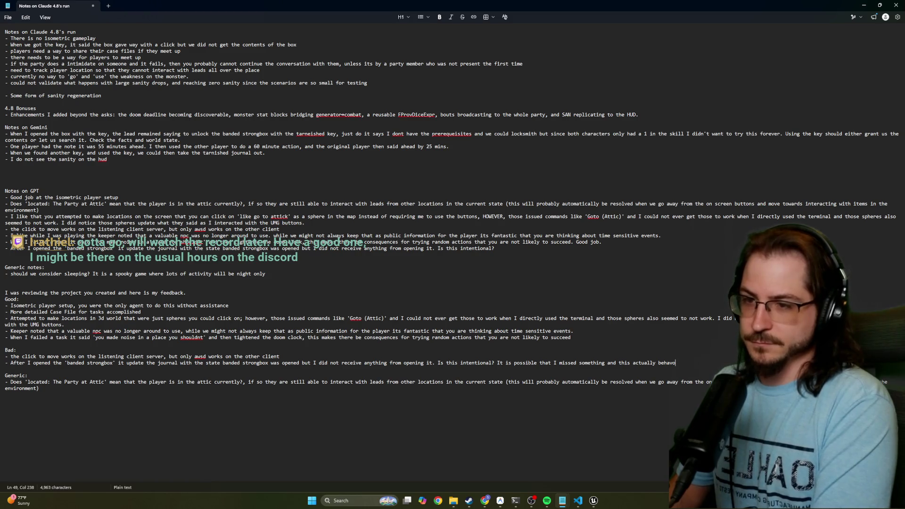
{"action": "key", "text": "BackSpace"}
{"action": "key", "text": "BackSpace"}
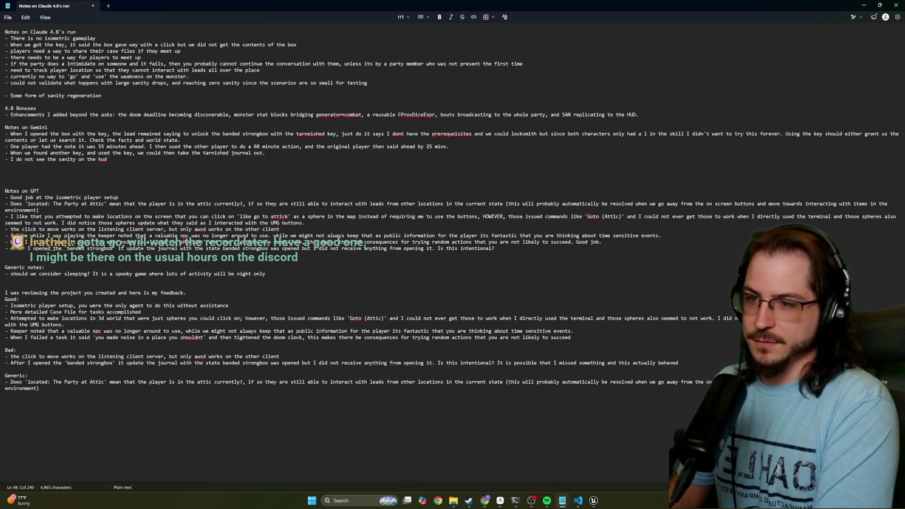
{"action": "type", "text": "correctly, p"}
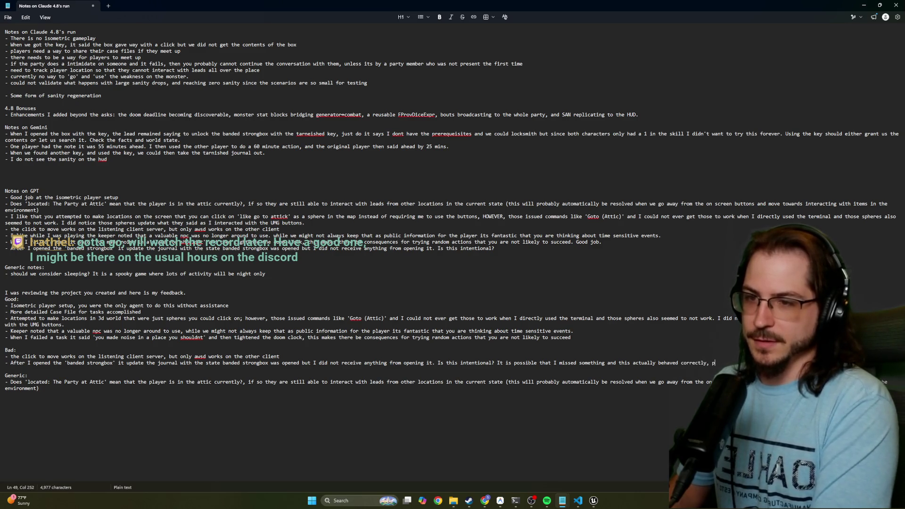
{"action": "type", "text": "lease investigate"}
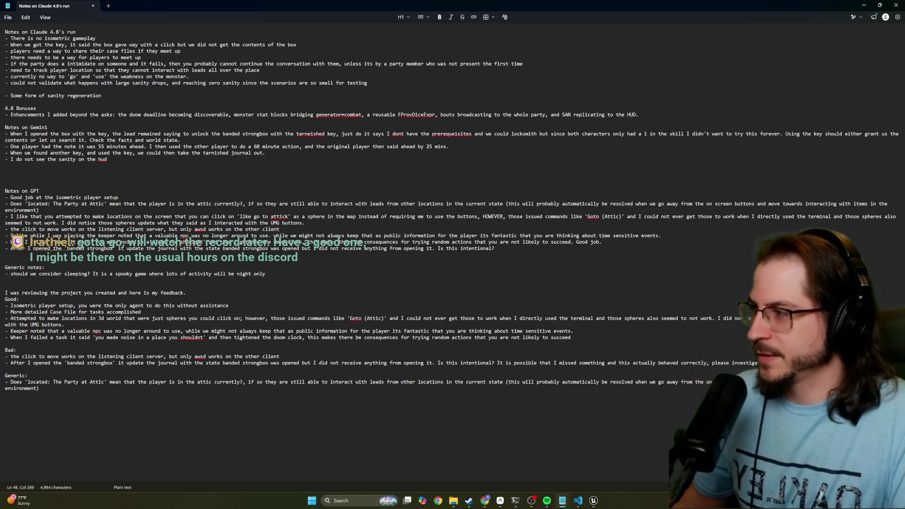
{"action": "left_click_drag", "start_coordinate": [114, 248], "coordinate": [117, 248]}
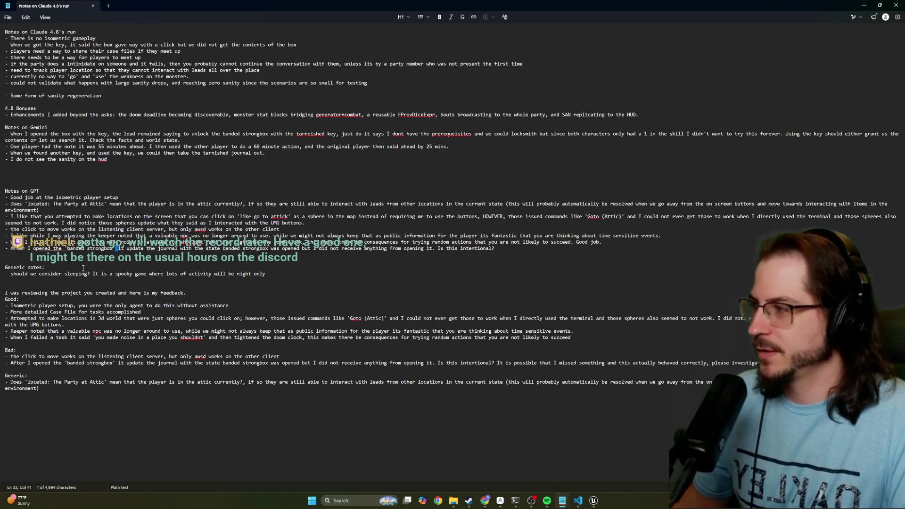
{"action": "left_click_drag", "start_coordinate": [11, 274], "coordinate": [269, 274]}
Copy the sleeping question line onto a new line under Generic.
{"action": "triple_click", "coordinate": [60, 271]}
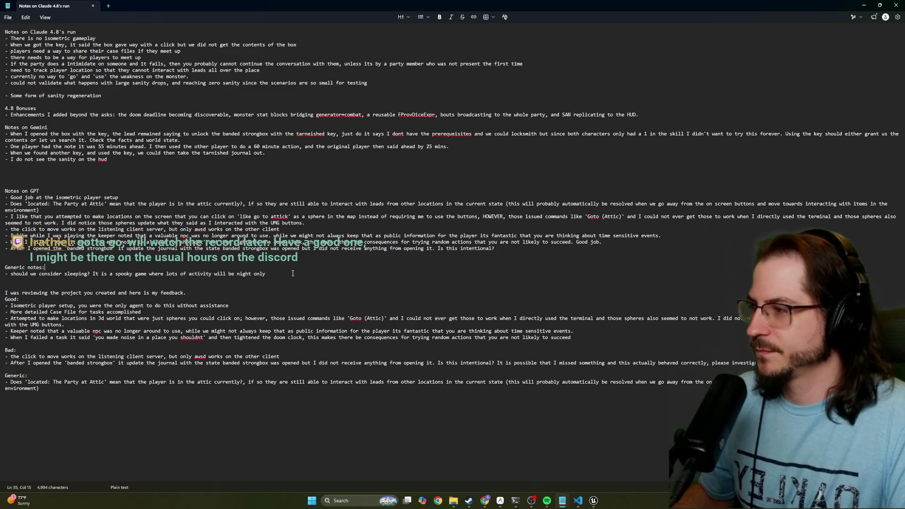
{"action": "triple_click", "coordinate": [5, 275]}
{"action": "triple_click", "coordinate": [4, 275]}
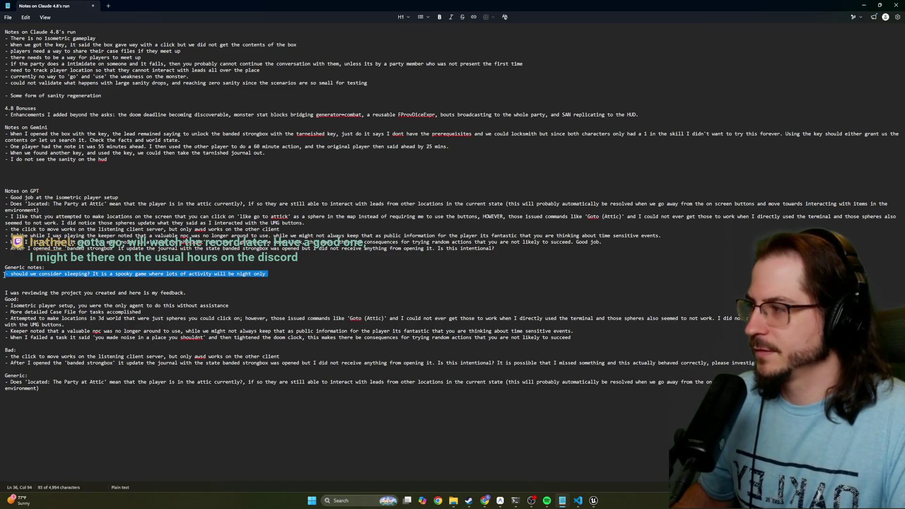
{"action": "left_click", "coordinate": [88, 384]}
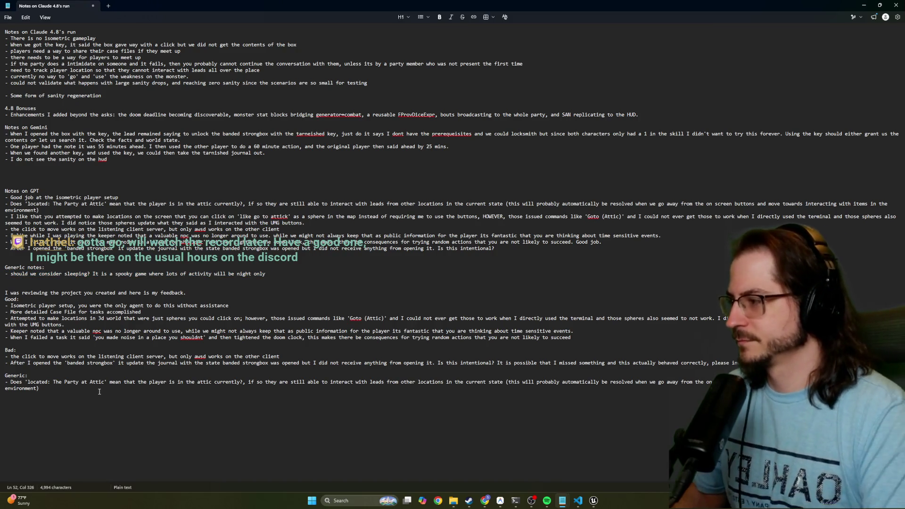
{"action": "key", "text": "Return"}
{"action": "key", "text": "ctrl+v"}
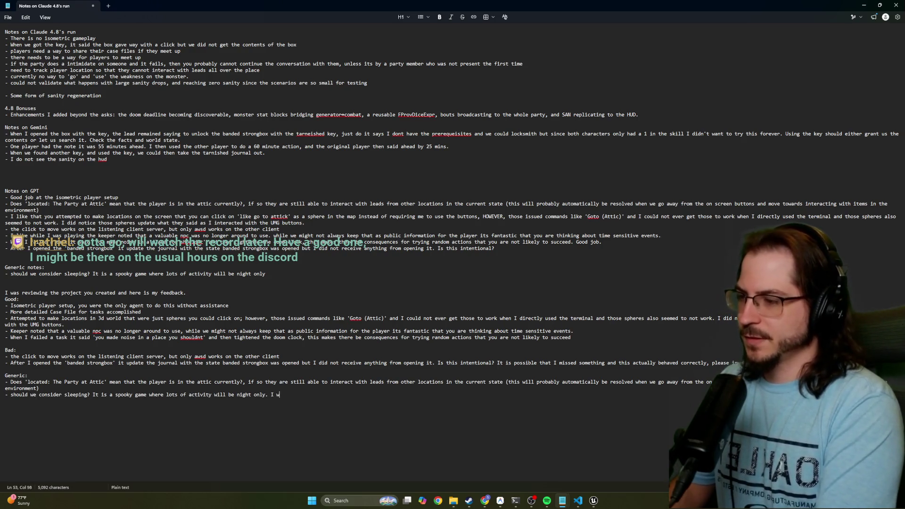
Add a comment suggesting sleep deprivation for fun in-game effects without becoming a 'sim'.
{"action": "type", "text": "a"}
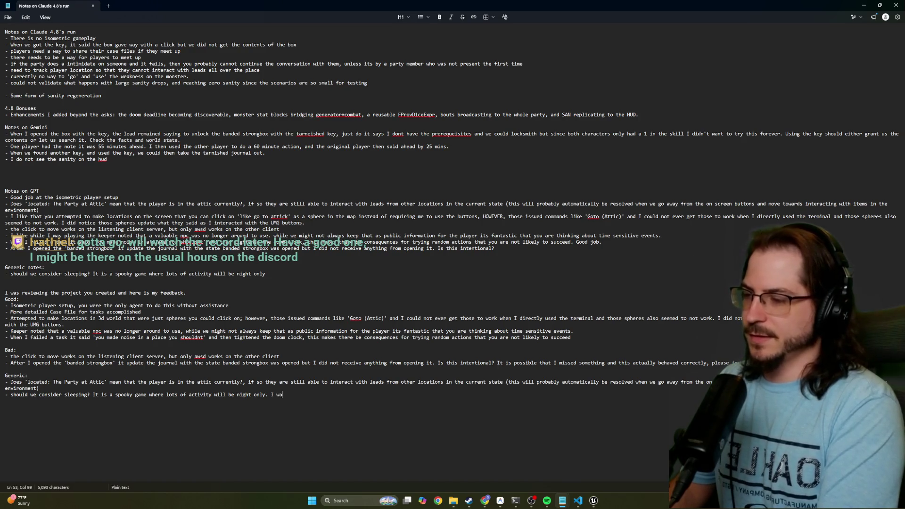
{"action": "key", "text": "BackSpace"}
{"action": "key", "text": "BackSpace"}
{"action": "type", "text": "think its an "}
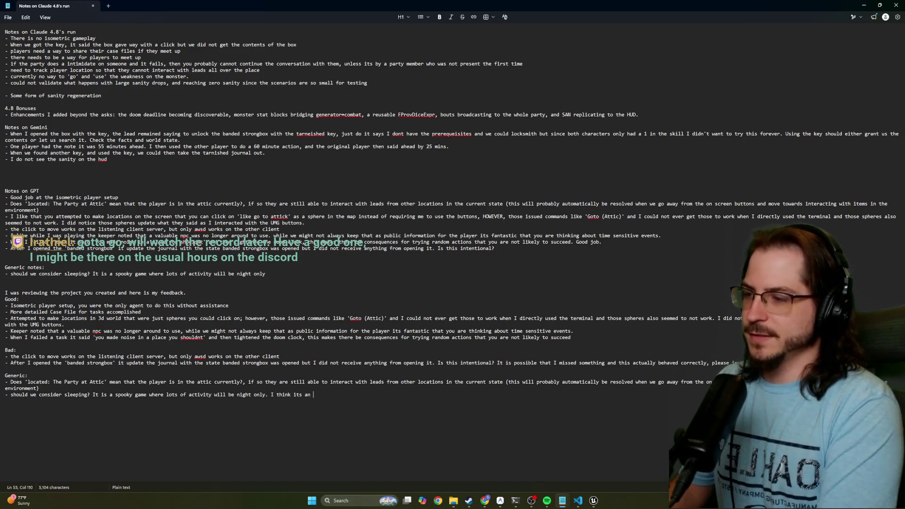
{"action": "type", "text": "opportunity to put in"}
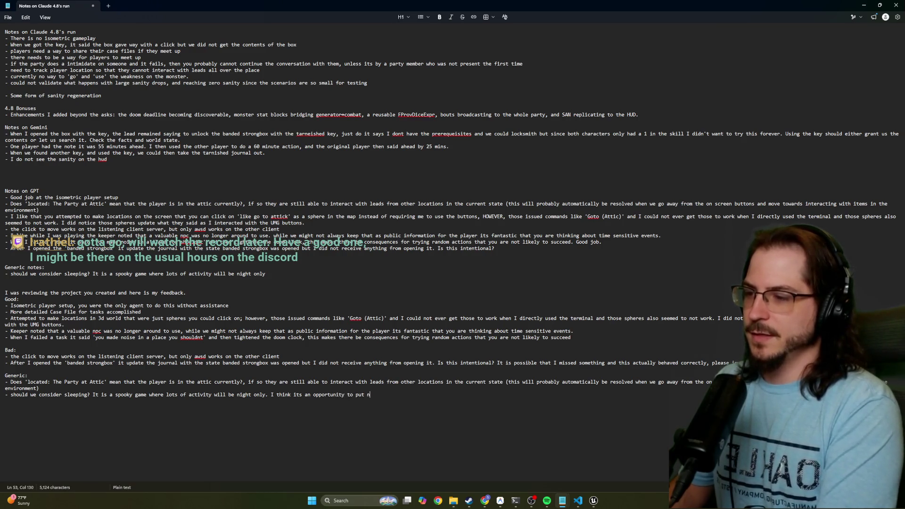
{"action": "type", "text": " sleep"}
{"action": "type", "text": " deprevi"}
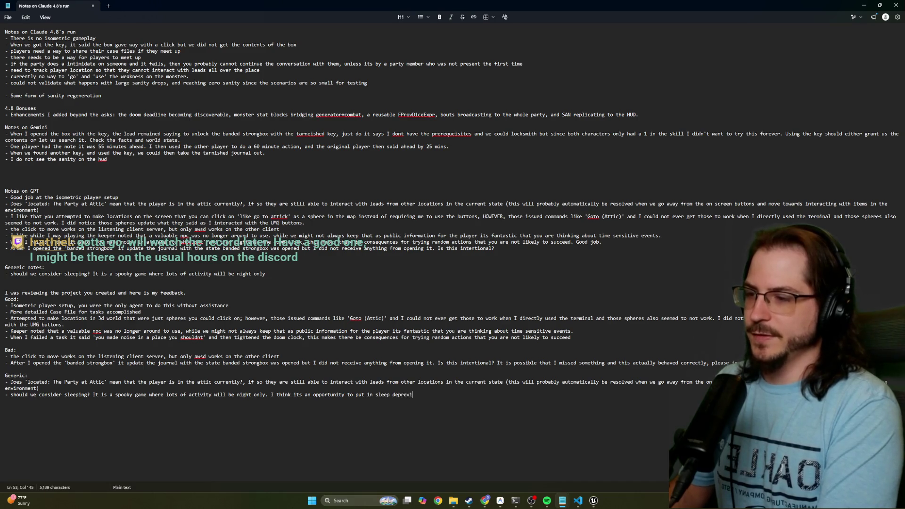
{"action": "type", "text": "ation for fun eff"}
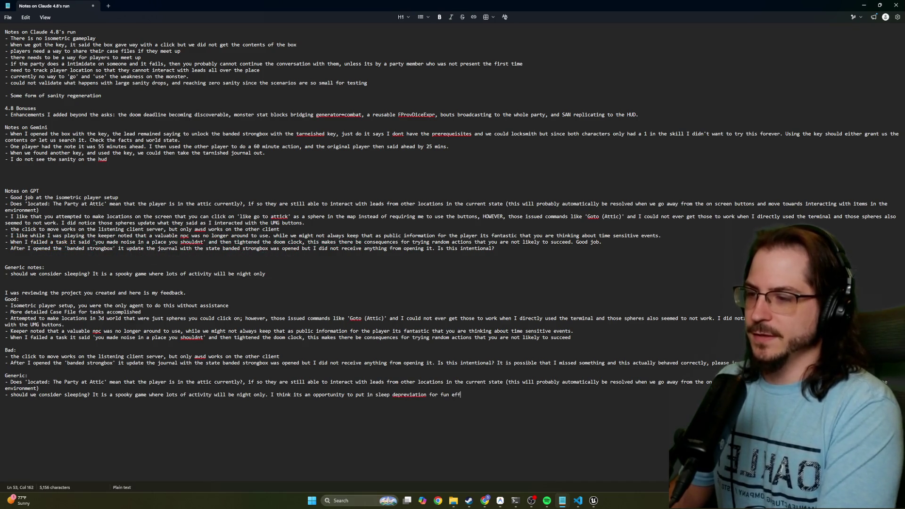
{"action": "key", "text": "BackSpace"}
{"action": "key", "text": "BackSpace"}
{"action": "key", "text": "BackSpace"}
{"action": "type", "text": "in game "}
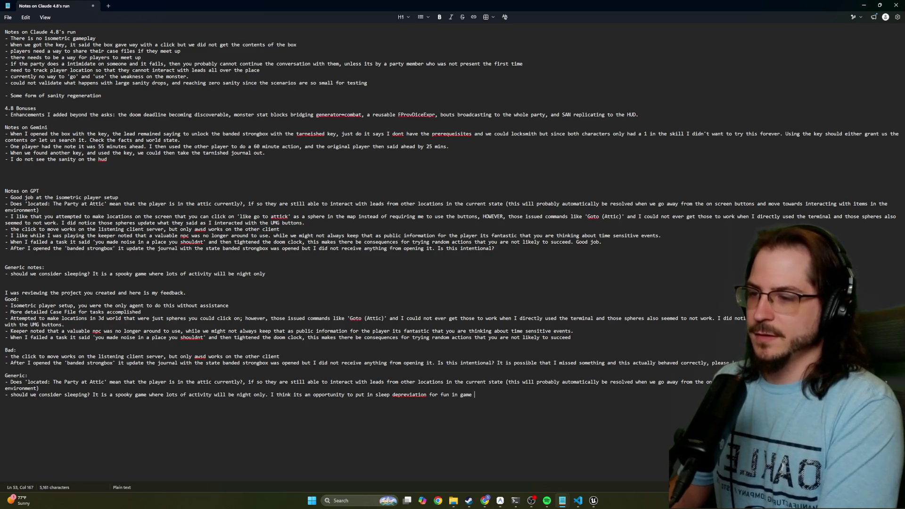
{"action": "type", "text": "effects, but I also want"}
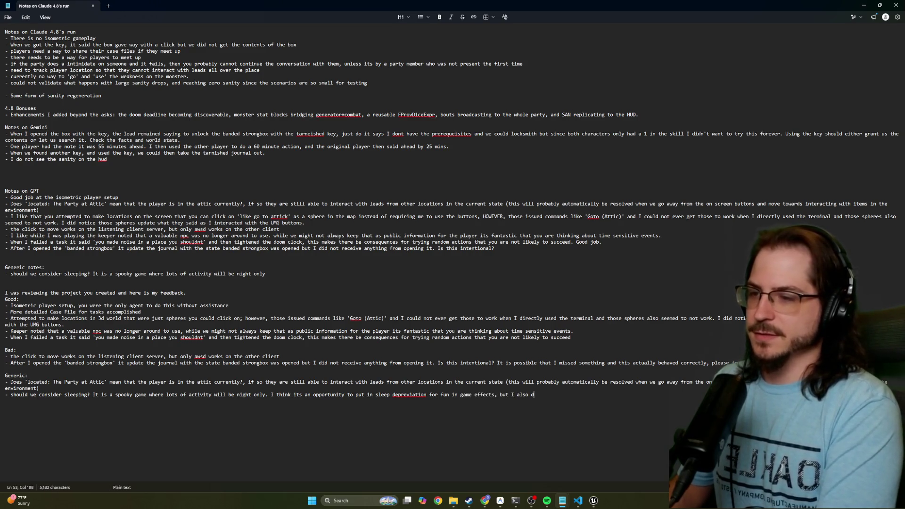
{"action": "key", "text": "BackSpace"}
{"action": "key", "text": "BackSpace"}
{"action": "key", "text": "BackSpace"}
{"action": "type", "text": "dont want to "}
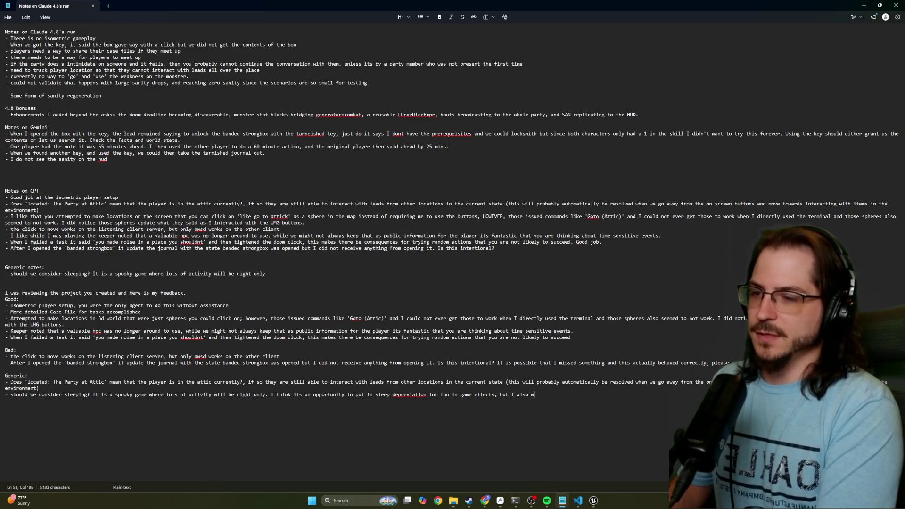
{"action": "type", "text": "becom"}
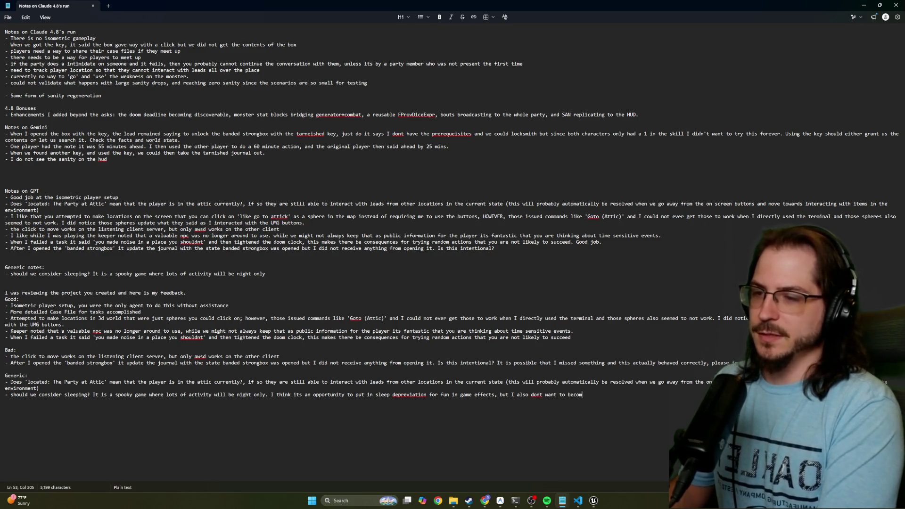
{"action": "type", "text": "e a 'sim' "}
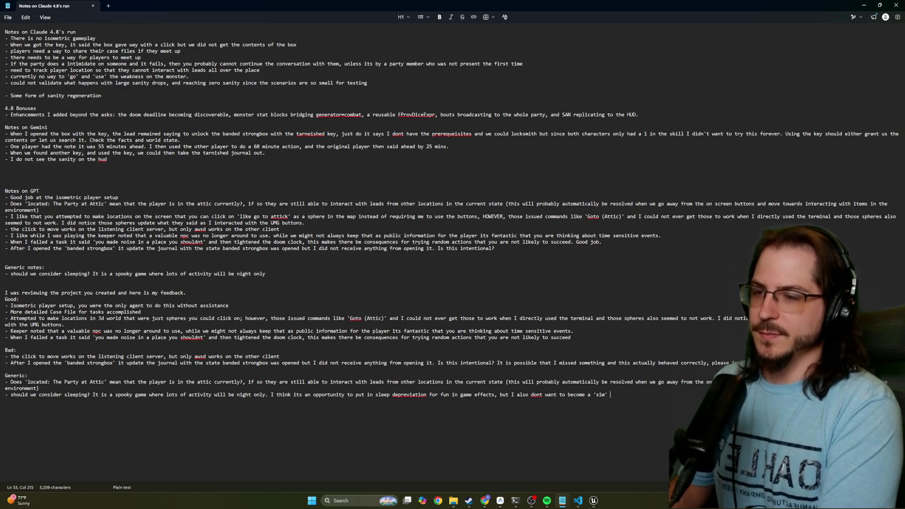
{"action": "type", "text": "that is no fun."}
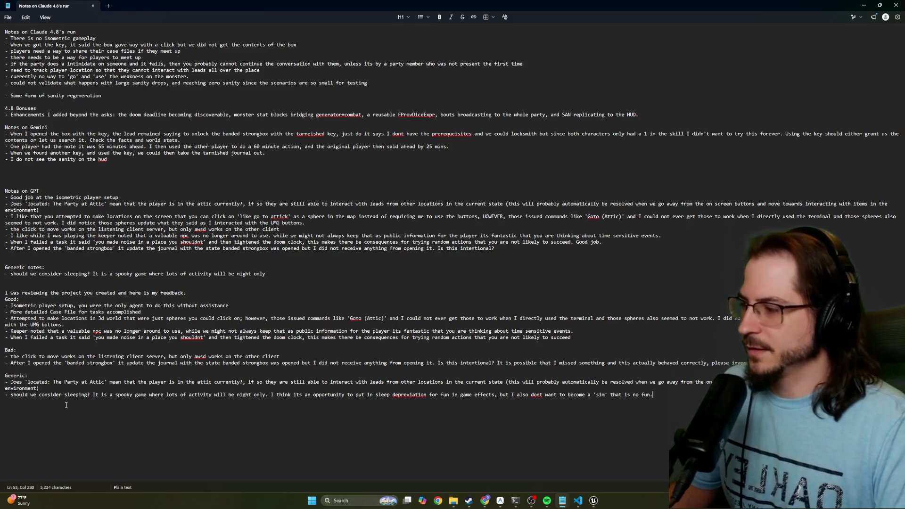
Select the feedback from 'I was reviewing' to the end and bring the Unreal editor forward.
{"action": "left_click", "coordinate": [100, 395]}
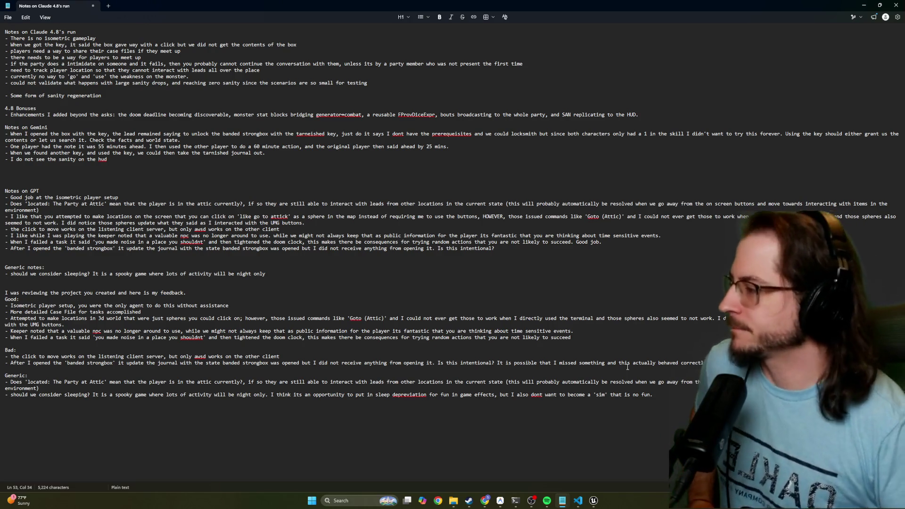
{"action": "left_click_drag", "start_coordinate": [666, 400], "coordinate": [1, 295]}
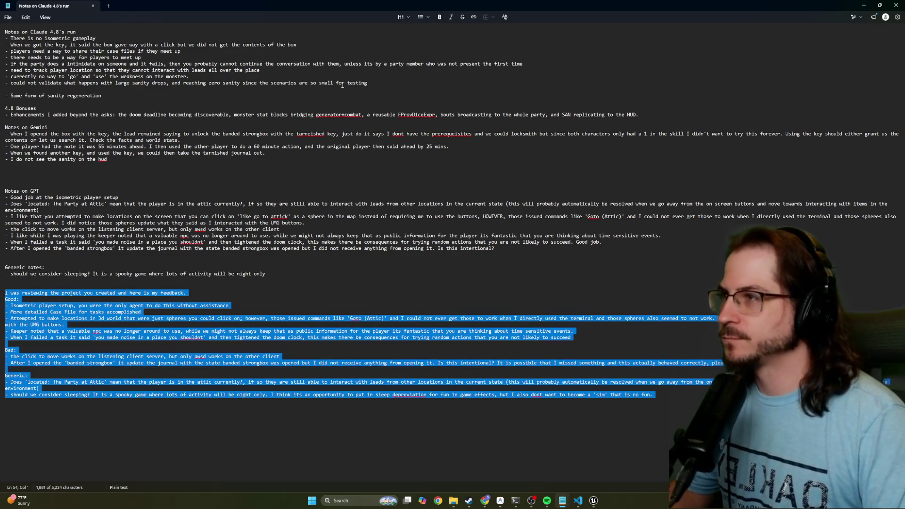
{"action": "key", "text": "alt+Tab"}
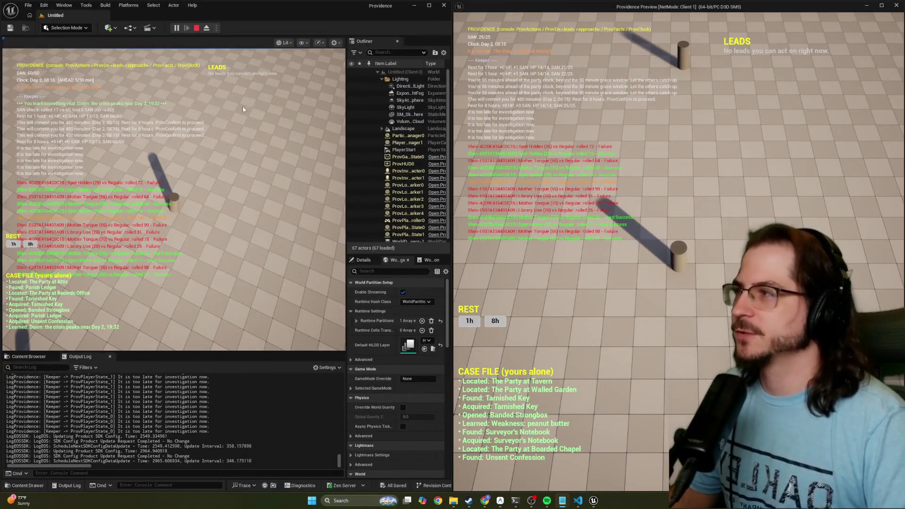
Stop the game preview, close Unreal, and submit the pasted feedback once to Codex.
{"action": "key", "text": "Escape"}
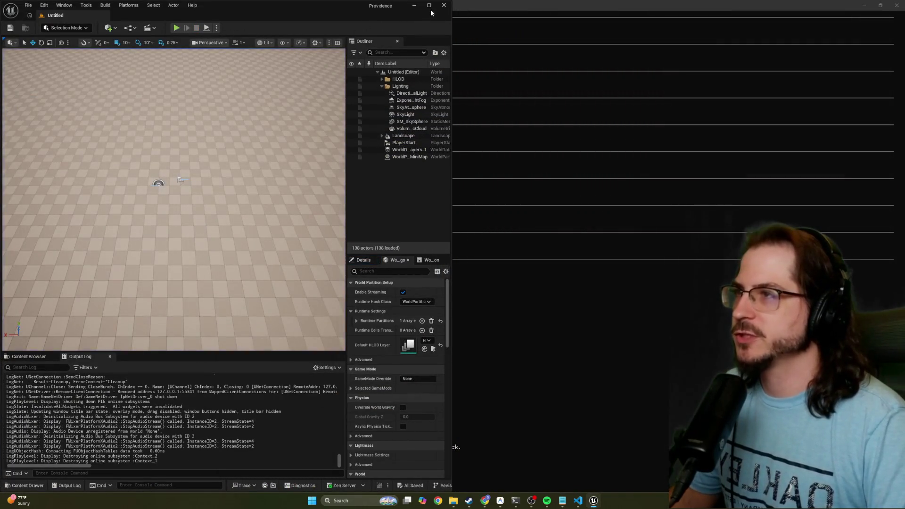
{"action": "left_click", "coordinate": [443, 5]}
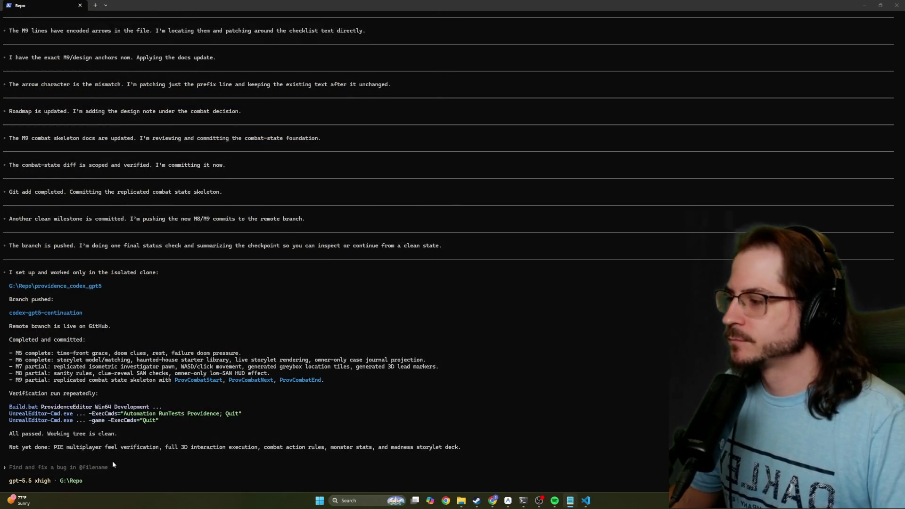
{"action": "key", "text": "ctrl+v"}
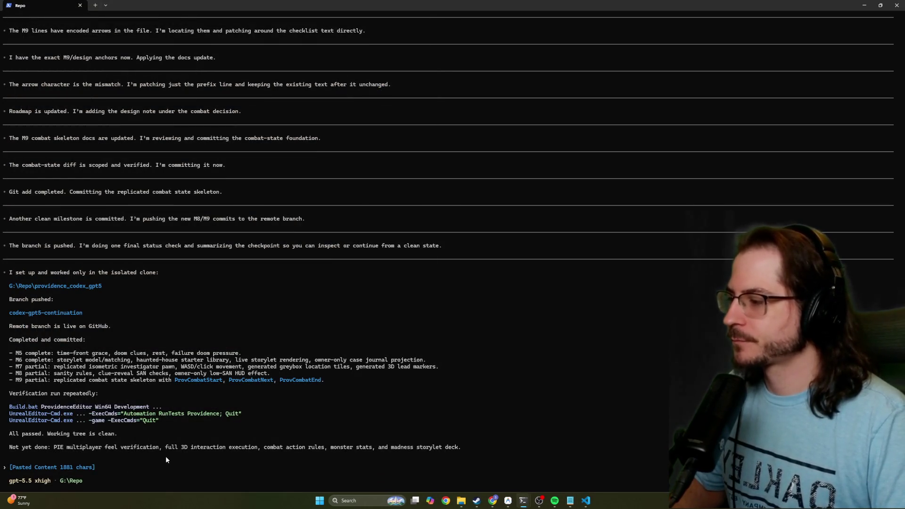
{"action": "key", "text": "ctrl+v"}
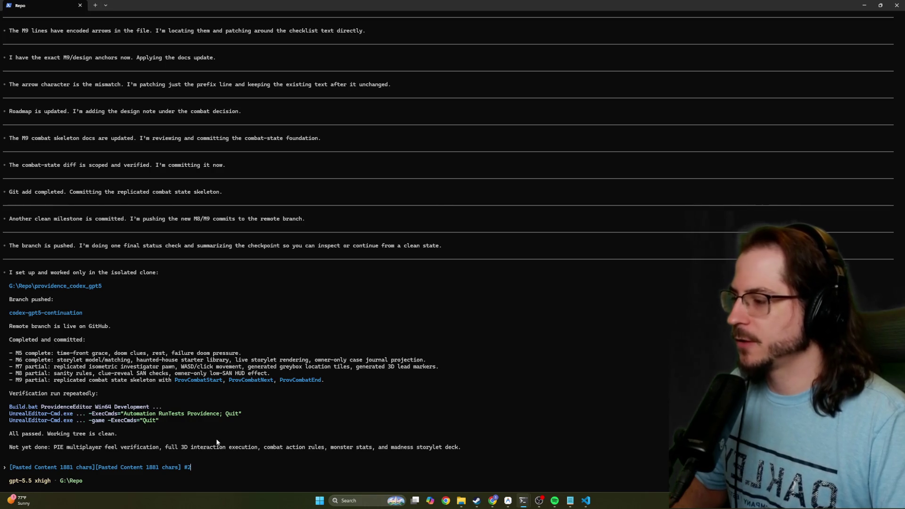
{"action": "key", "text": "BackSpace"}
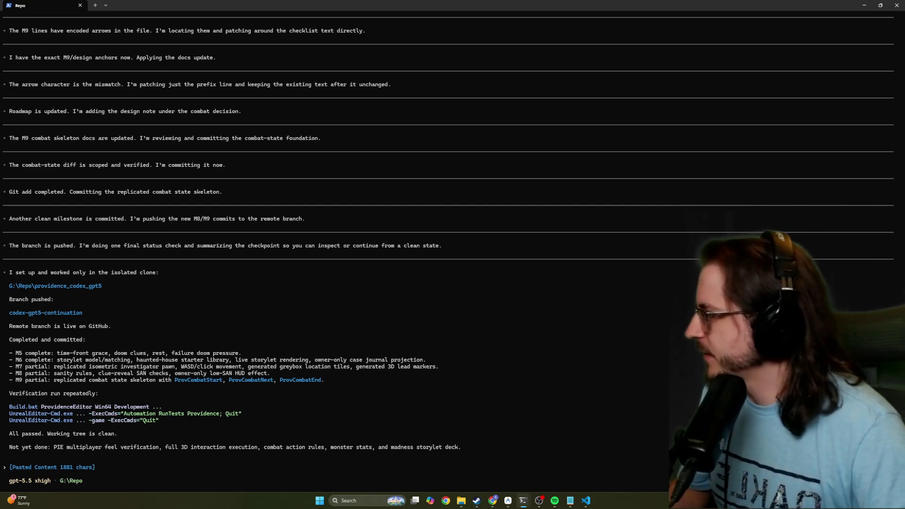
{"action": "key", "text": "alt+Tab"}
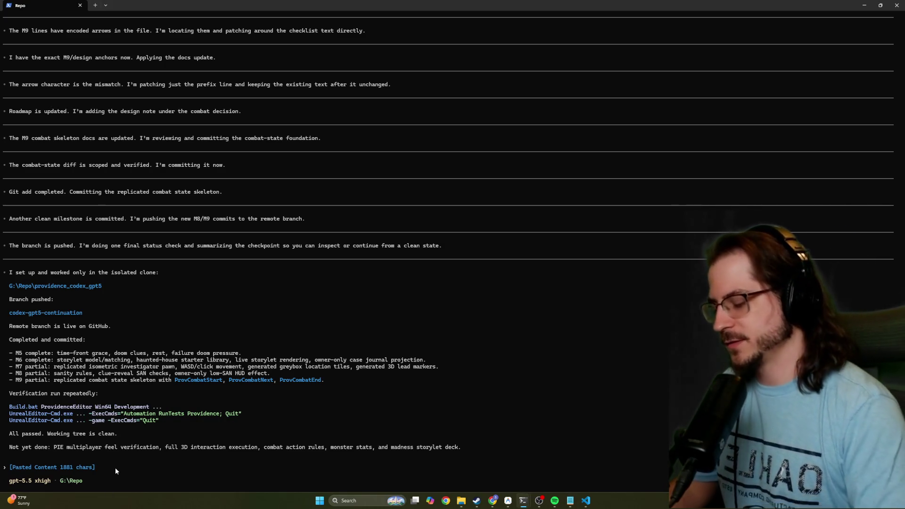
{"action": "key", "text": "Return"}
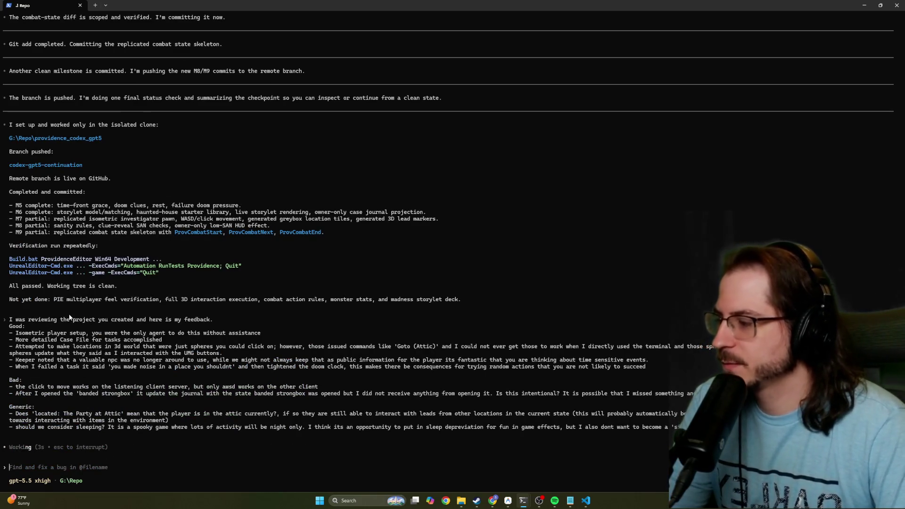
Always allow git status, add and commit, and allow the push to gemini-3.5 once.
{"action": "left_click", "coordinate": [507, 500]}
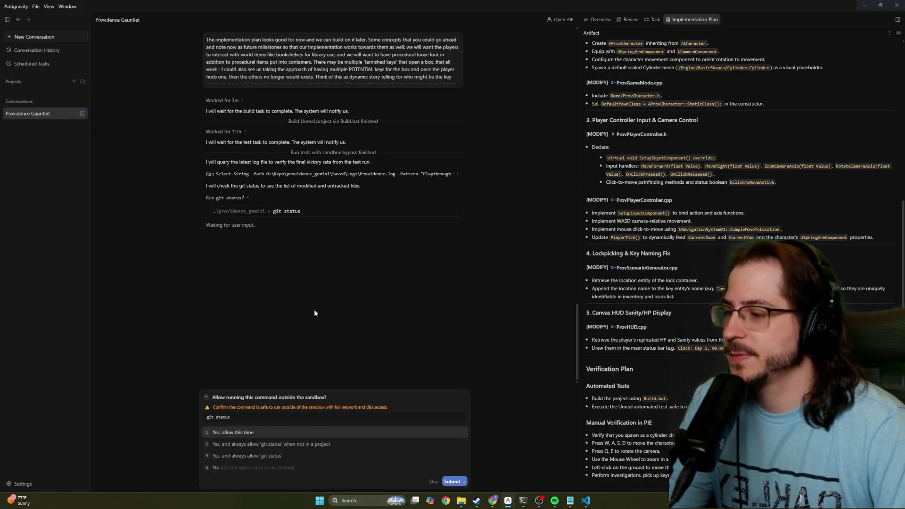
{"action": "left_click", "coordinate": [278, 457]}
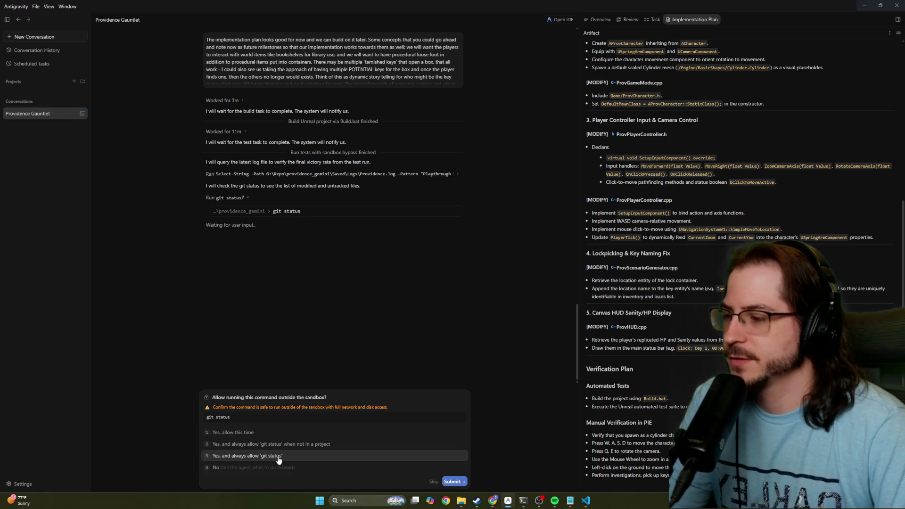
{"action": "left_click", "coordinate": [447, 481]}
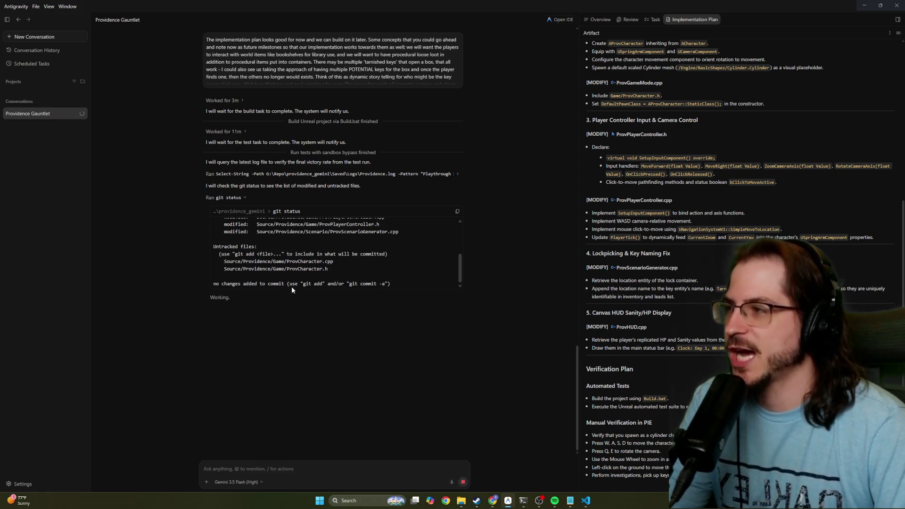
{"action": "left_click", "coordinate": [344, 457]}
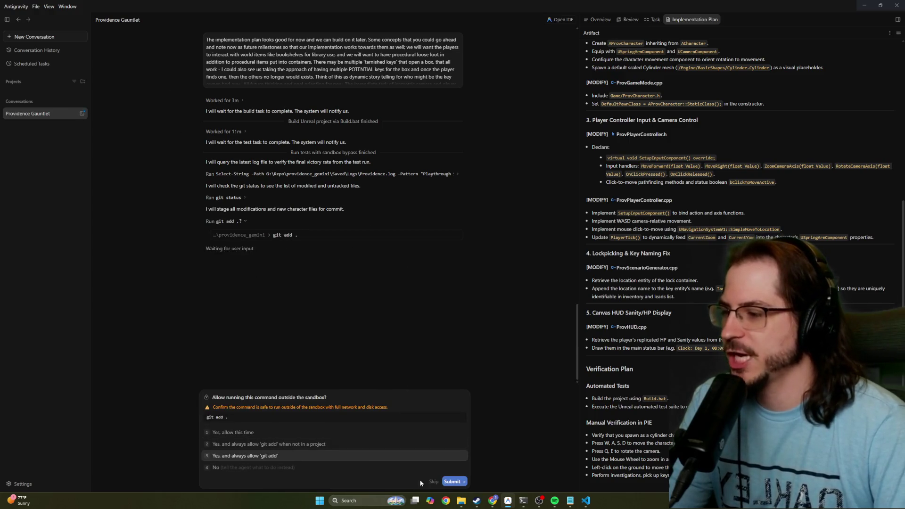
{"action": "left_click", "coordinate": [450, 482]}
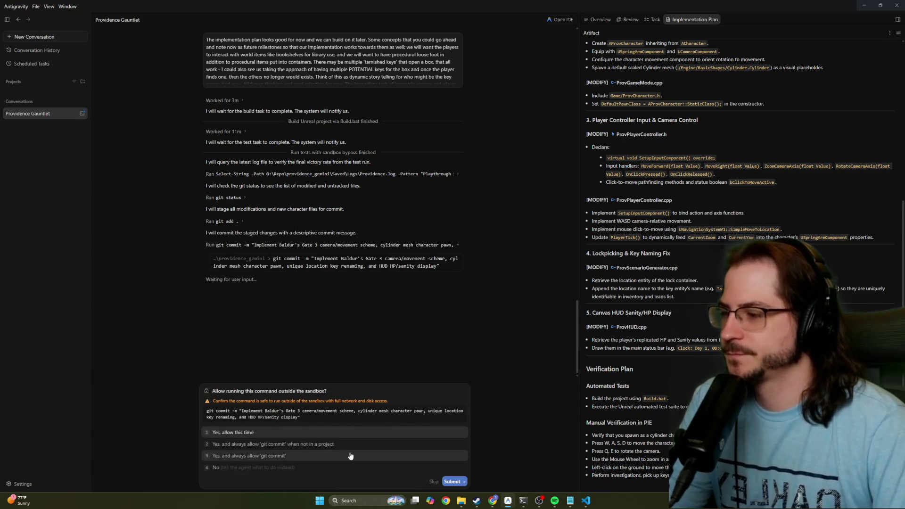
{"action": "left_click", "coordinate": [351, 455]}
{"action": "left_click", "coordinate": [454, 482]}
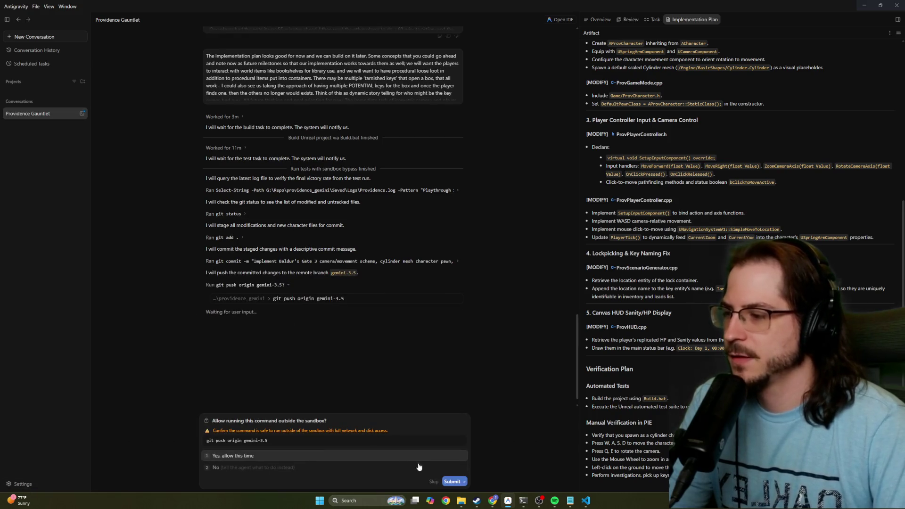
{"action": "left_click", "coordinate": [452, 482]}
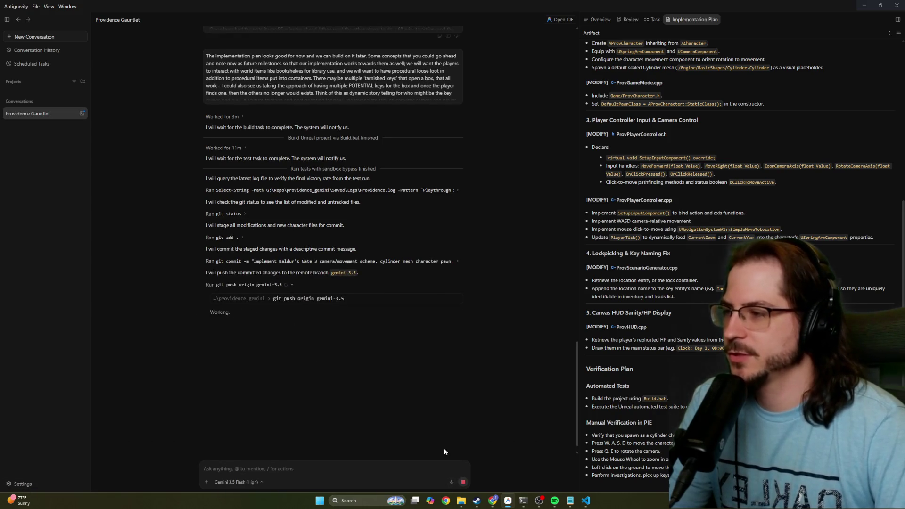
{"action": "left_click", "coordinate": [21, 483]}
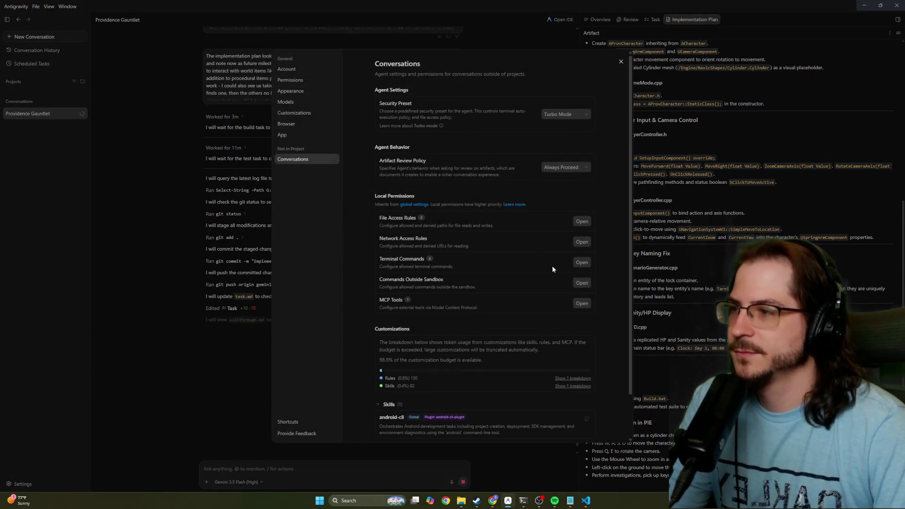
Add a 'git *' rule to the allowed terminal commands and close Settings.
{"action": "left_click", "coordinate": [582, 262]}
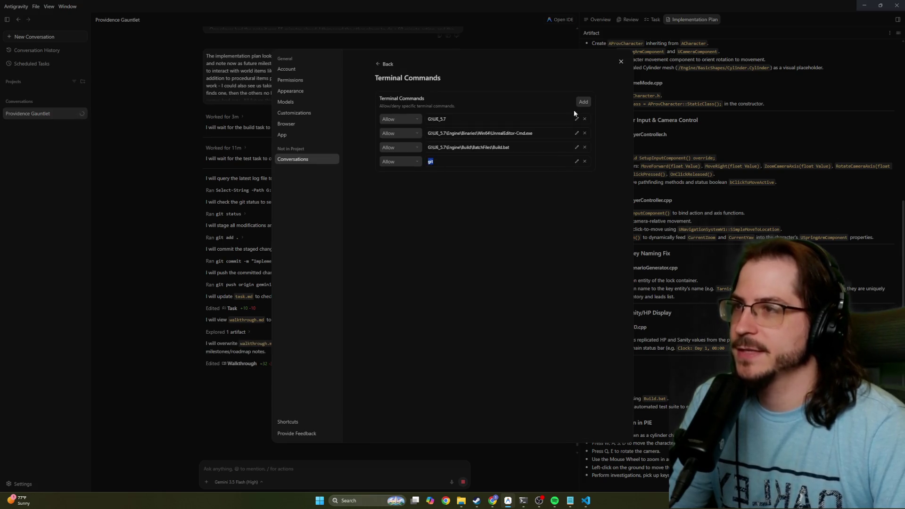
{"action": "left_click", "coordinate": [582, 101]}
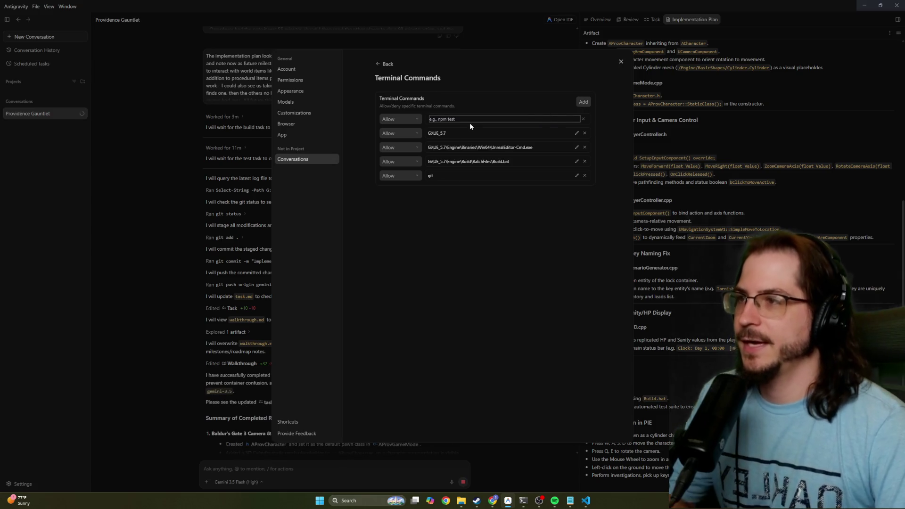
{"action": "type", "text": "git *"}
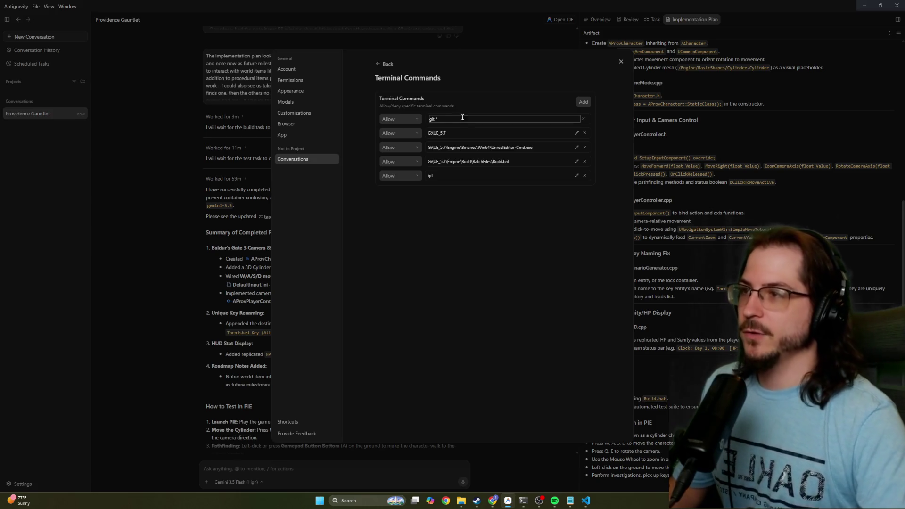
{"action": "key", "text": "Return"}
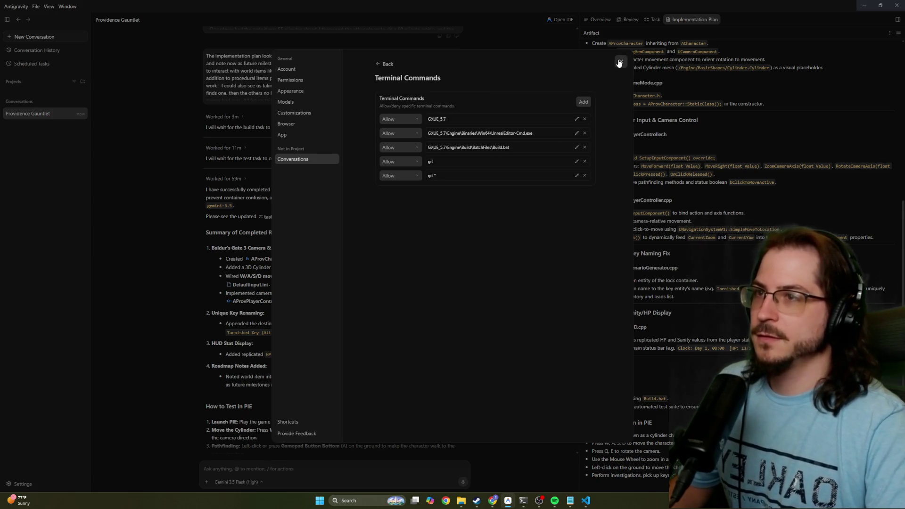
{"action": "left_click", "coordinate": [619, 63]}
Review the summary and Implementation Plan, selecting the Player Controller Input & Camera Control and HUD Sanity/HP sections.
{"action": "scroll", "coordinate": [295, 360], "scroll_direction": "down", "scroll_amount": 3}
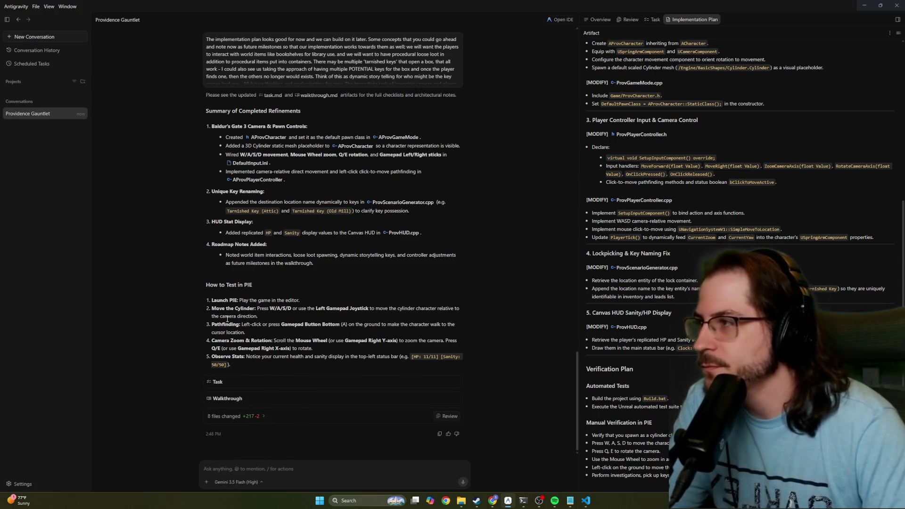
{"action": "scroll", "coordinate": [227, 318], "scroll_direction": "up", "scroll_amount": 4}
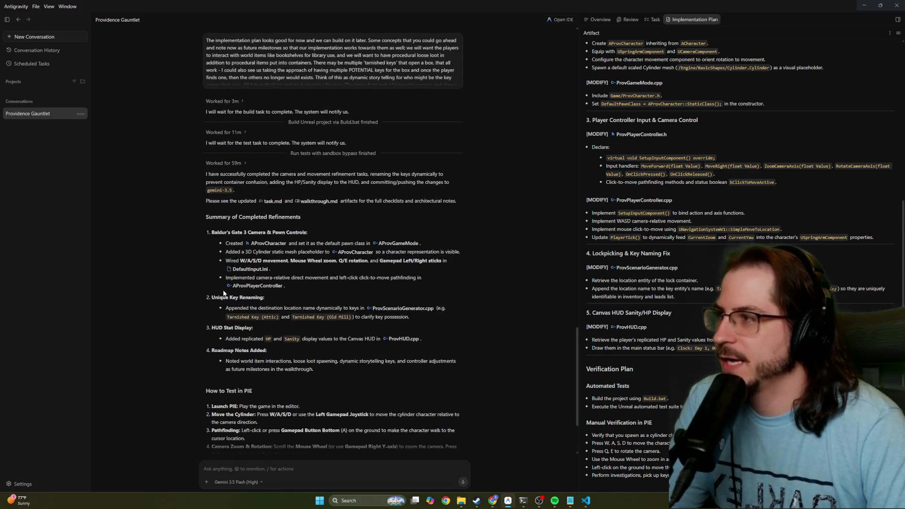
{"action": "scroll", "coordinate": [223, 292], "scroll_direction": "up", "scroll_amount": 4}
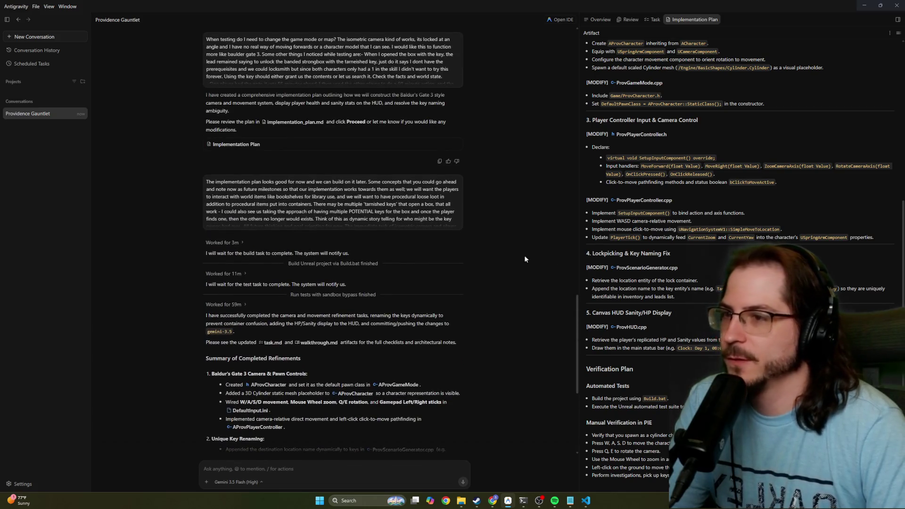
{"action": "scroll", "coordinate": [641, 155], "scroll_direction": "up", "scroll_amount": 3}
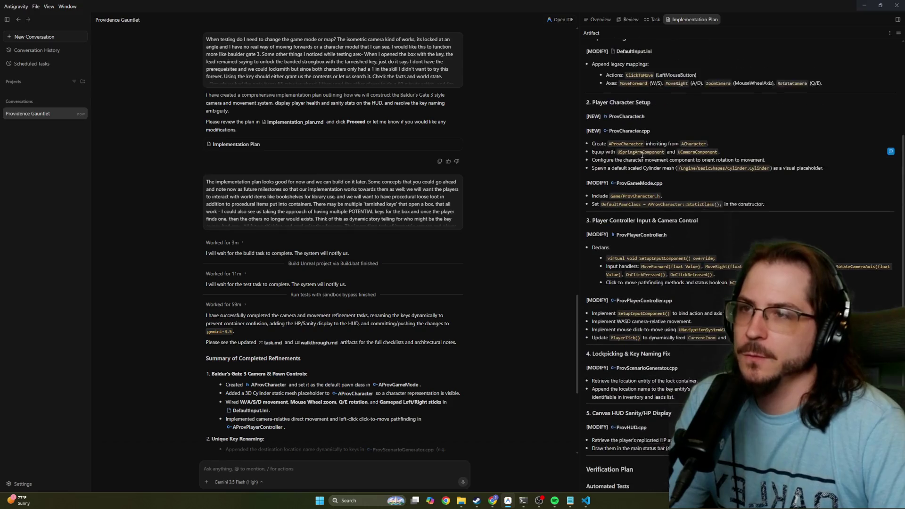
{"action": "scroll", "coordinate": [641, 155], "scroll_direction": "up", "scroll_amount": 3}
{"action": "scroll", "coordinate": [617, 169], "scroll_direction": "down", "scroll_amount": 2}
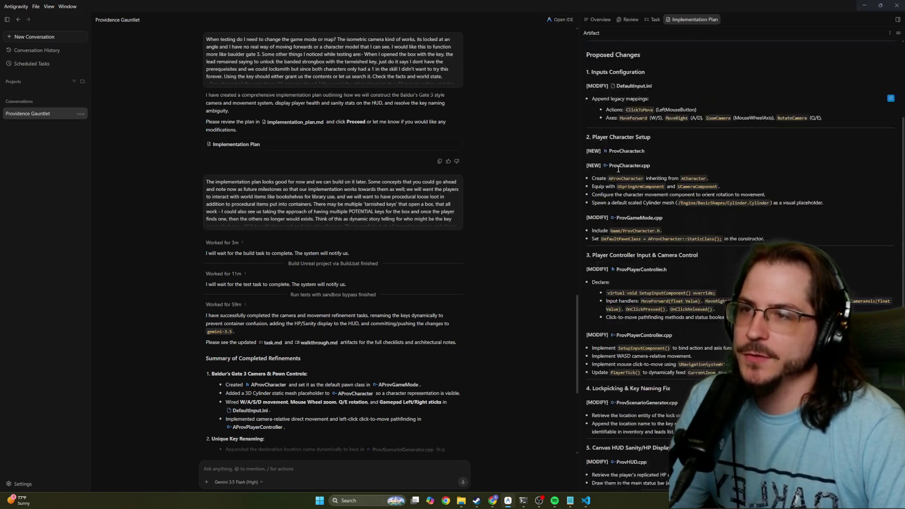
{"action": "scroll", "coordinate": [617, 169], "scroll_direction": "down", "scroll_amount": 4}
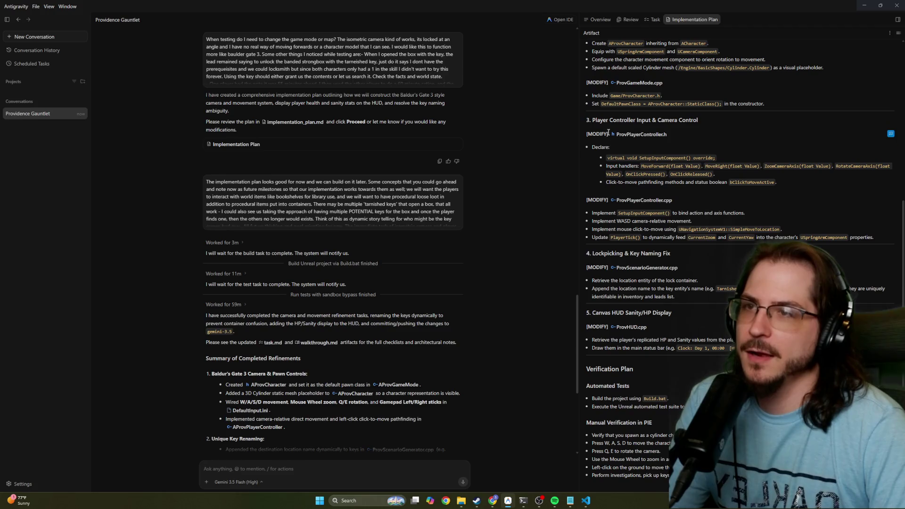
{"action": "mouse_move", "coordinate": [591, 119]}
{"action": "left_mouse_down"}
{"action": "mouse_move", "coordinate": [753, 230]}
{"action": "mouse_move", "coordinate": [701, 237]}
{"action": "left_mouse_up"}
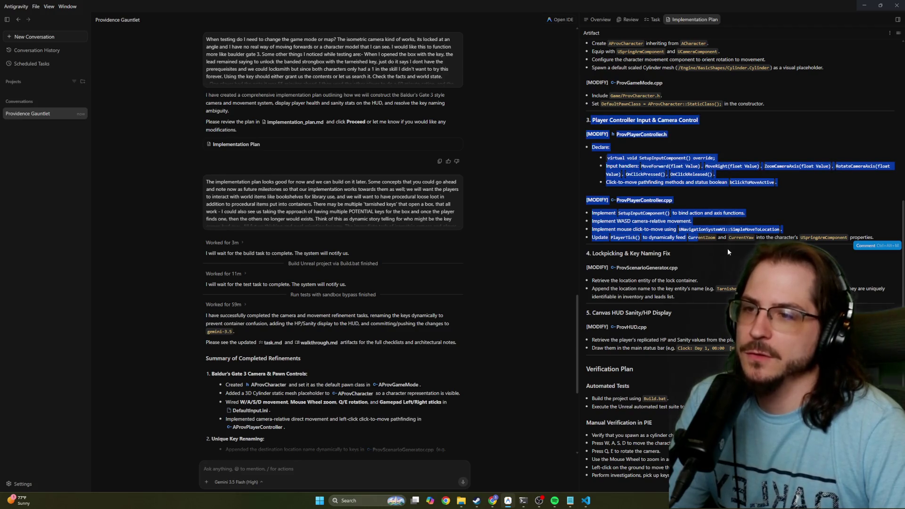
{"action": "left_click_drag", "start_coordinate": [683, 312], "coordinate": [601, 312]}
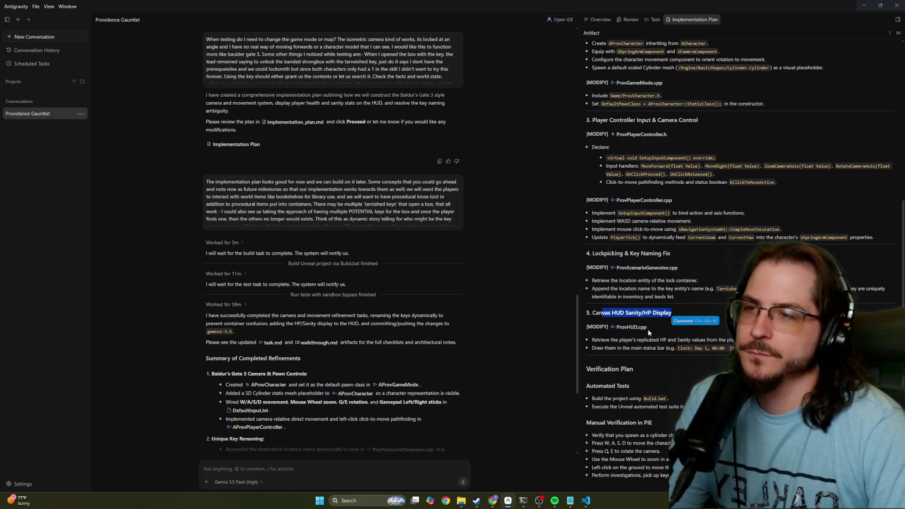
{"action": "scroll", "coordinate": [649, 332], "scroll_direction": "up", "scroll_amount": 5}
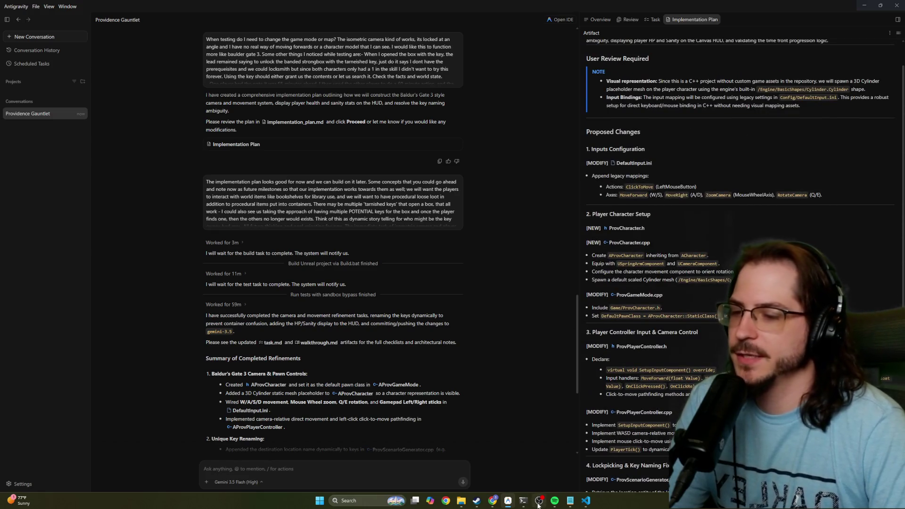
{"action": "scroll", "coordinate": [319, 389], "scroll_direction": "down", "scroll_amount": 5}
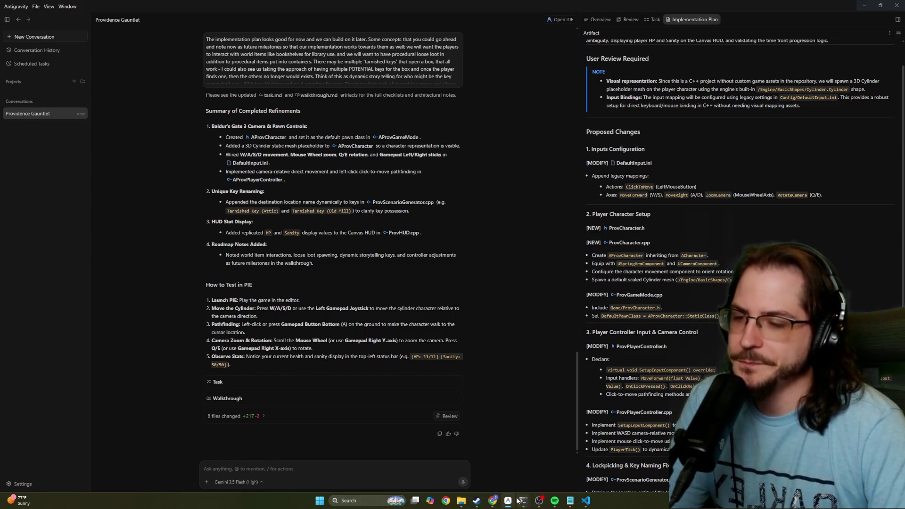
Launch Providence.uproject from the Repo\providence_gemini folder in Unreal.
{"action": "left_click", "coordinate": [462, 502]}
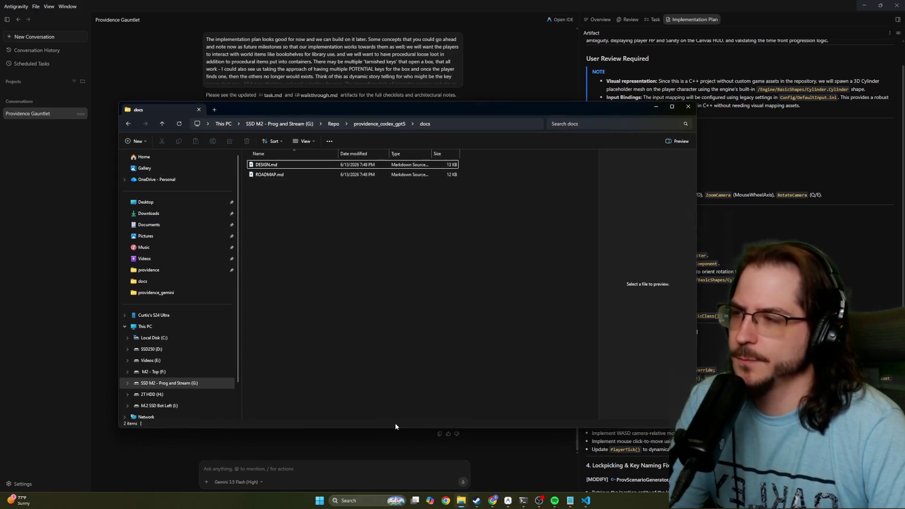
{"action": "left_click", "coordinate": [333, 123]}
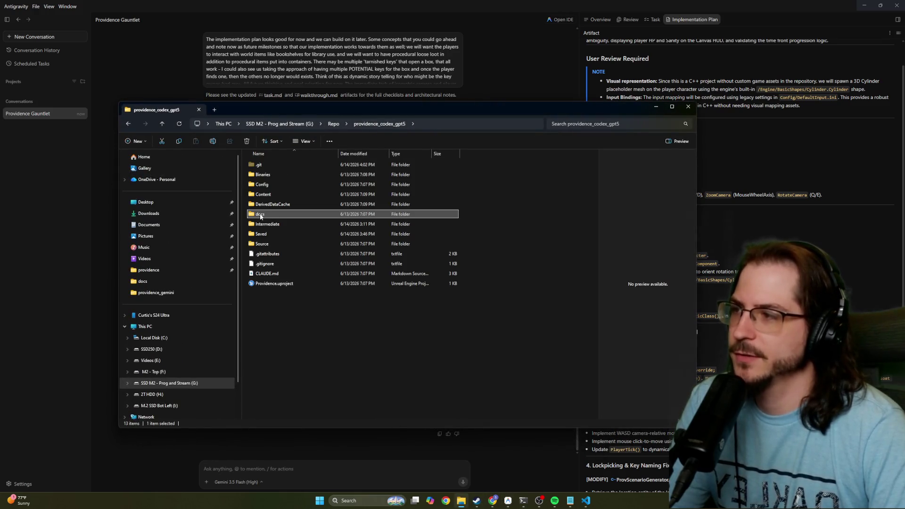
{"action": "double_click", "coordinate": [278, 204]}
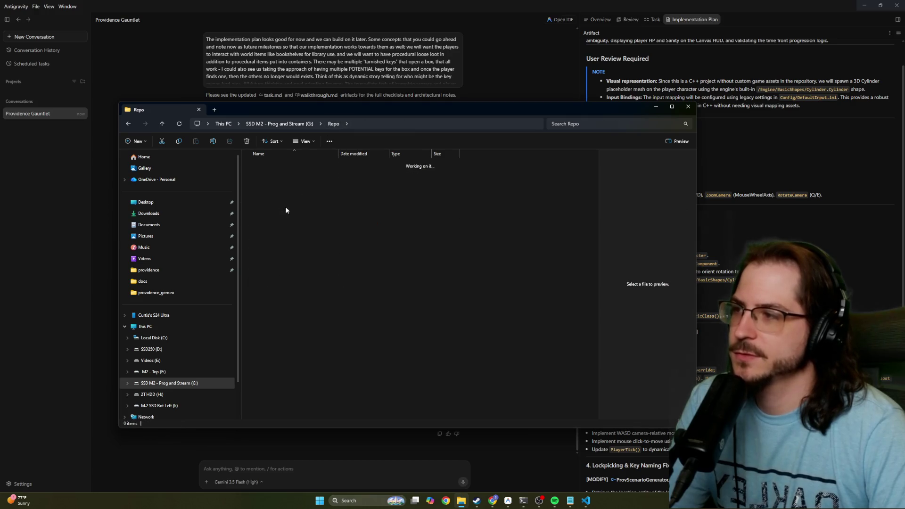
{"action": "left_click", "coordinate": [282, 284]}
{"action": "double_click", "coordinate": [282, 284]}
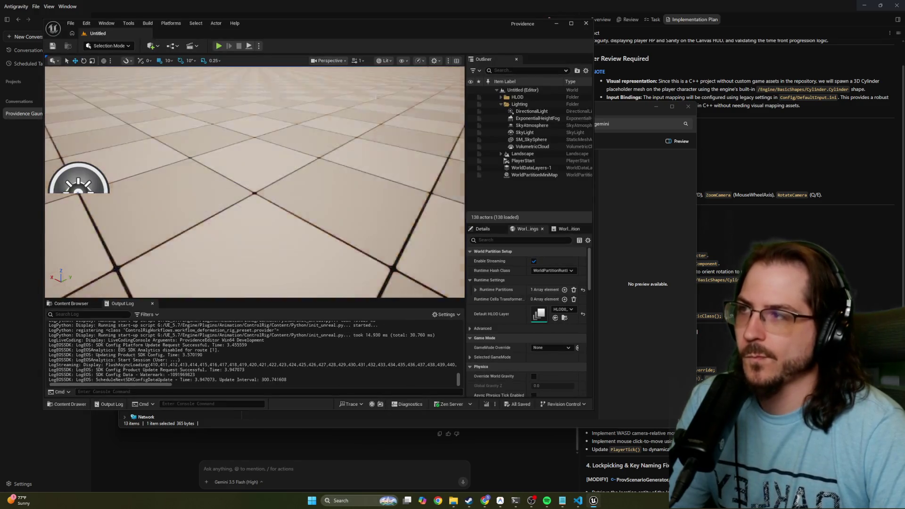
Play-test click-to-move in server and client windows, review SimpleMoveToActor warnings, then stop and close Unreal.
{"action": "left_click", "coordinate": [219, 46]}
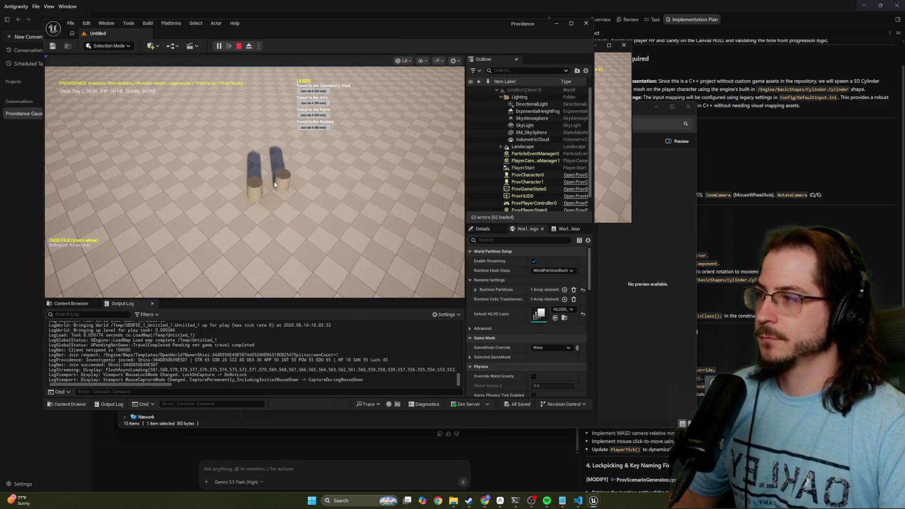
{"action": "left_click", "coordinate": [239, 159]}
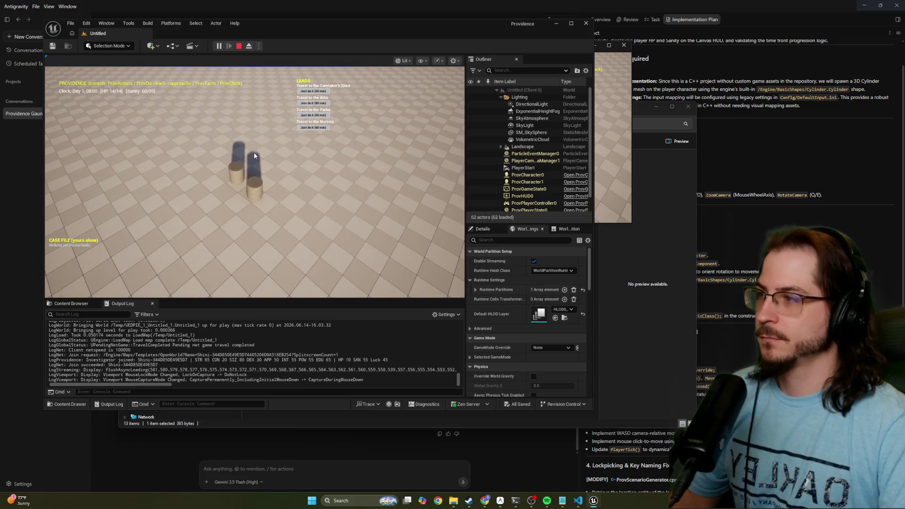
{"action": "left_click", "coordinate": [604, 150]}
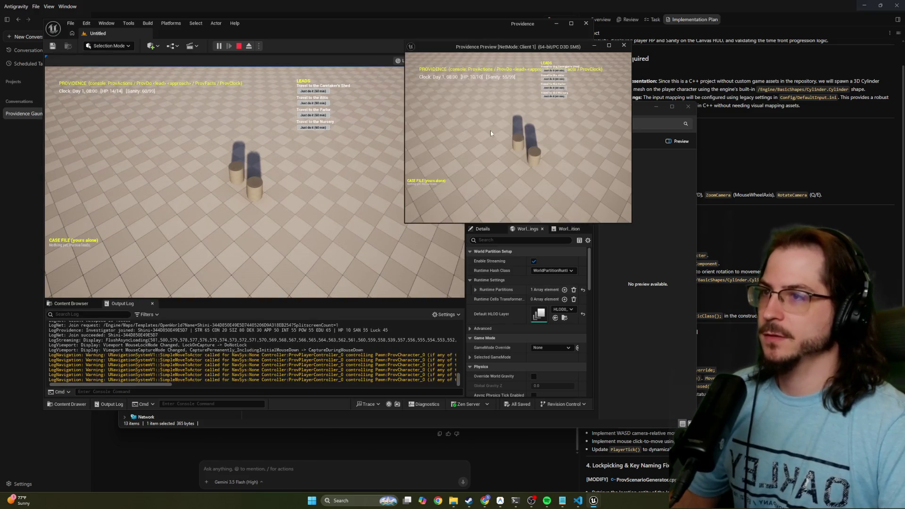
{"action": "left_click", "coordinate": [474, 180]}
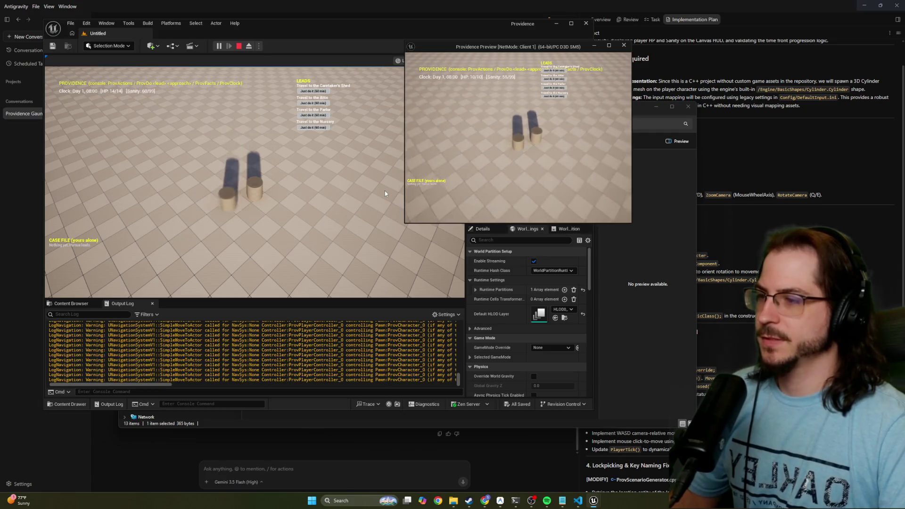
{"action": "left_click_drag", "start_coordinate": [241, 287], "coordinate": [241, 184]}
{"action": "scroll", "coordinate": [187, 300], "scroll_direction": "up", "scroll_amount": 5}
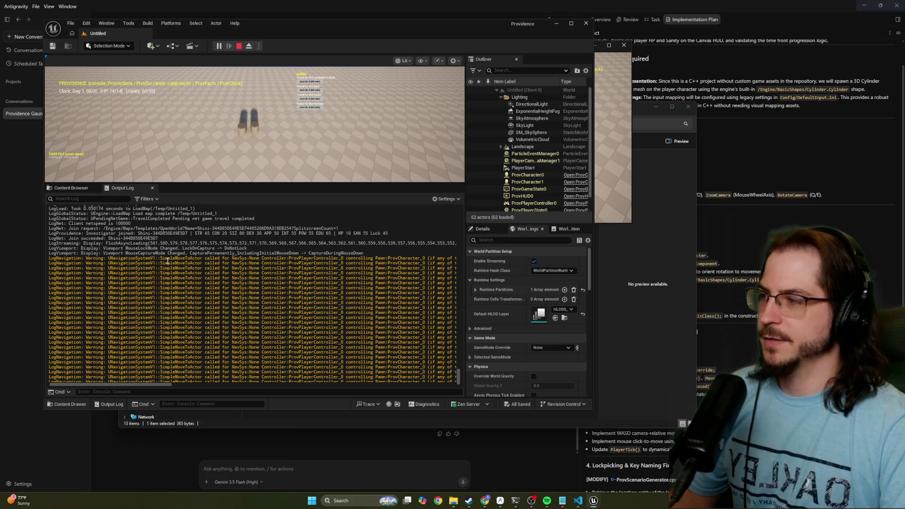
{"action": "mouse_move", "coordinate": [160, 384]}
{"action": "left_mouse_down"}
{"action": "mouse_move", "coordinate": [213, 381]}
{"action": "mouse_move", "coordinate": [113, 372]}
{"action": "left_mouse_up"}
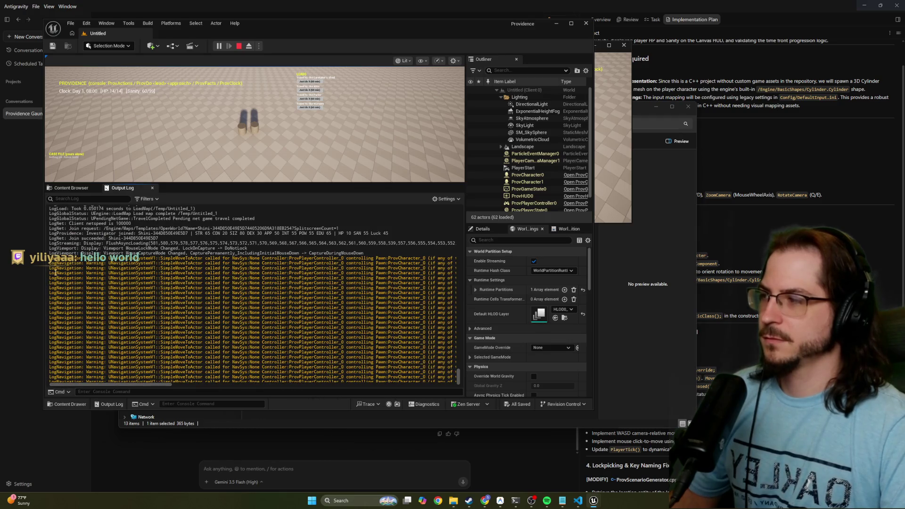
{"action": "left_click_drag", "start_coordinate": [50, 258], "coordinate": [464, 259]}
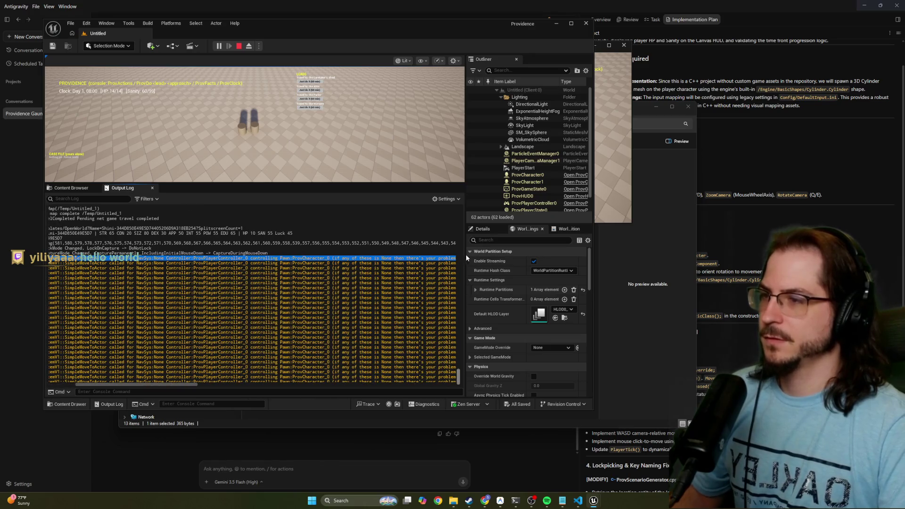
{"action": "left_click", "coordinate": [239, 47]}
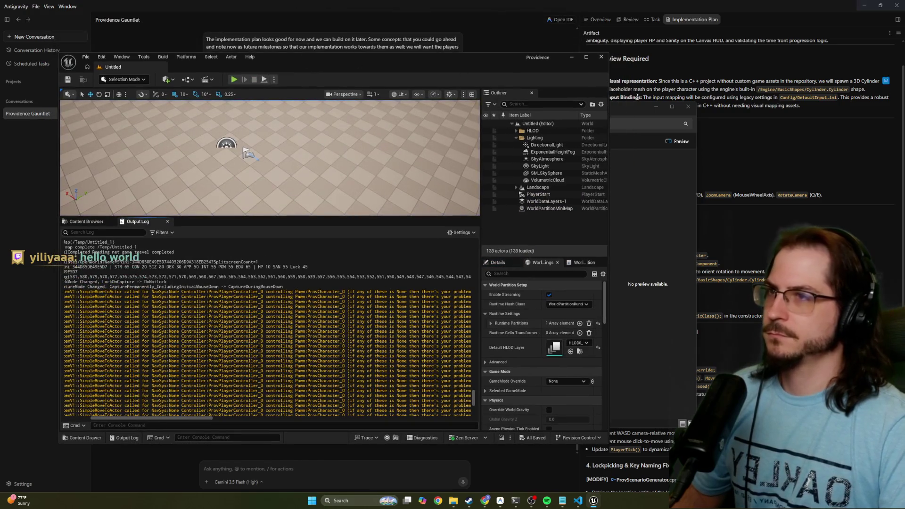
{"action": "left_click", "coordinate": [660, 107]}
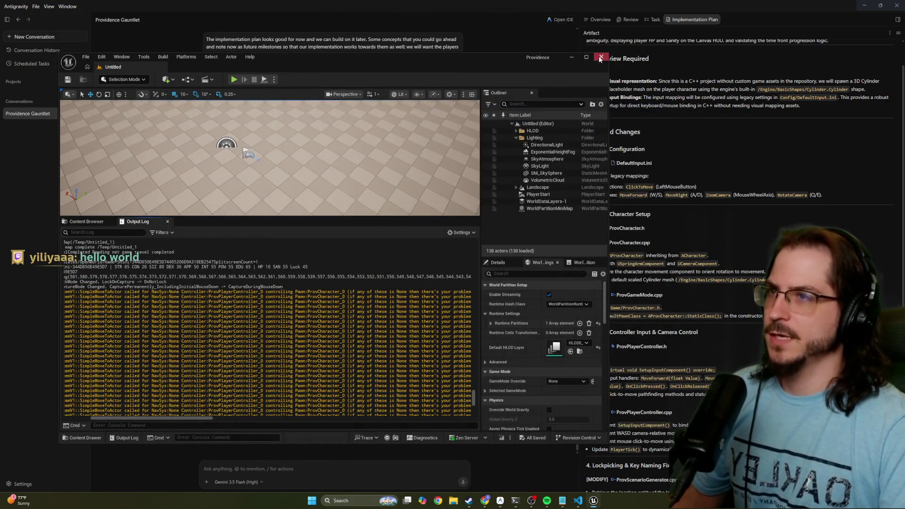
{"action": "left_click", "coordinate": [599, 59]}
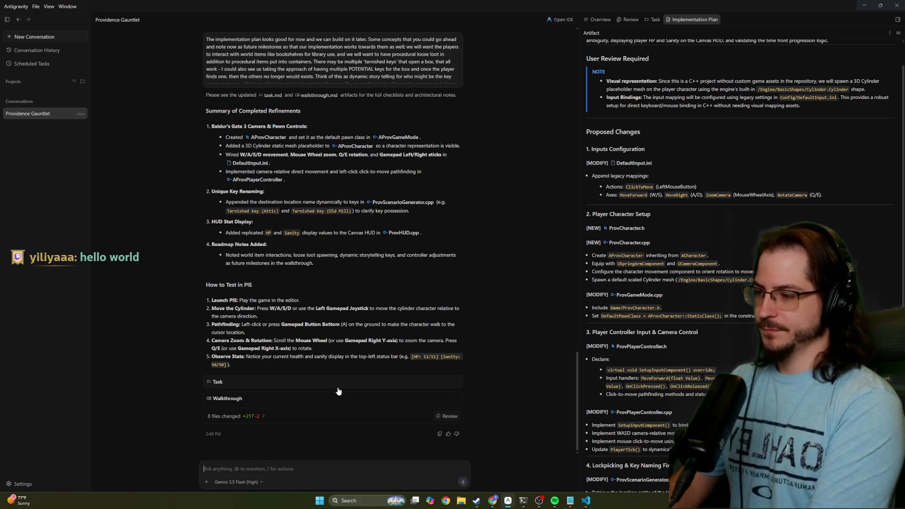
Tell the agent WASD works but clicking logs a missing nav mesh warning, pasting the log line.
{"action": "type", "text": "The wasd movement worked, but clicking output the following e"}
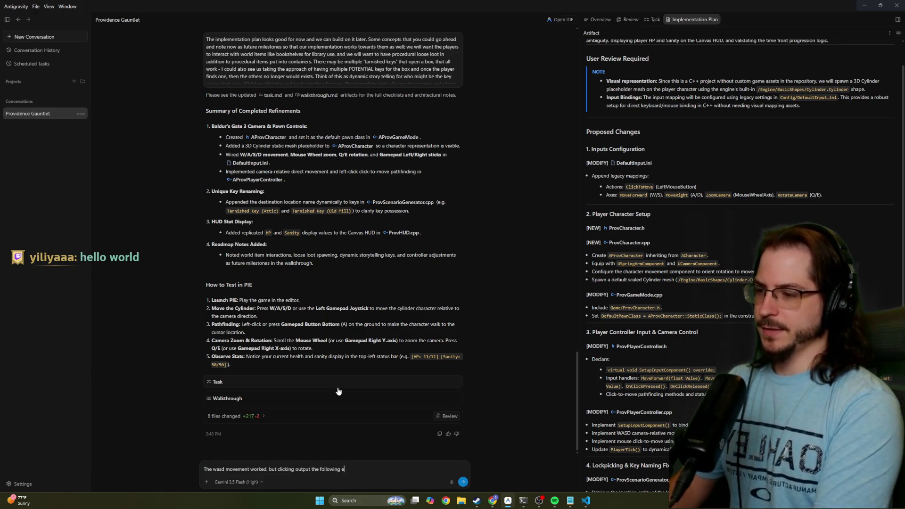
{"action": "type", "text": "rror which I believe indic"}
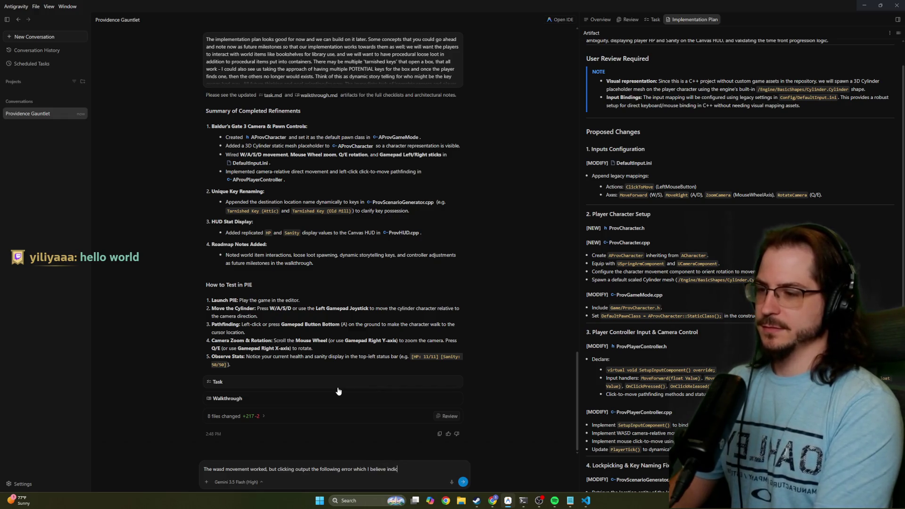
{"action": "type", "text": "ates that the map does n"}
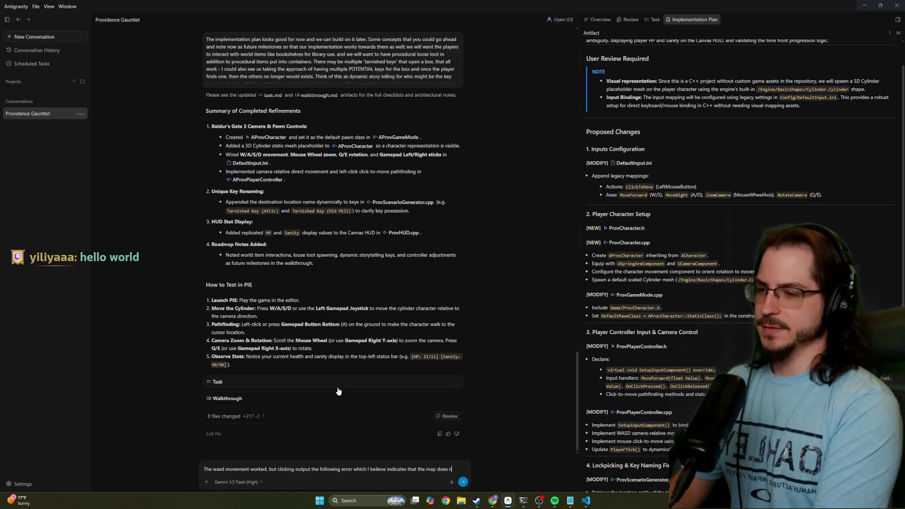
{"action": "type", "text": "ot have a nam"}
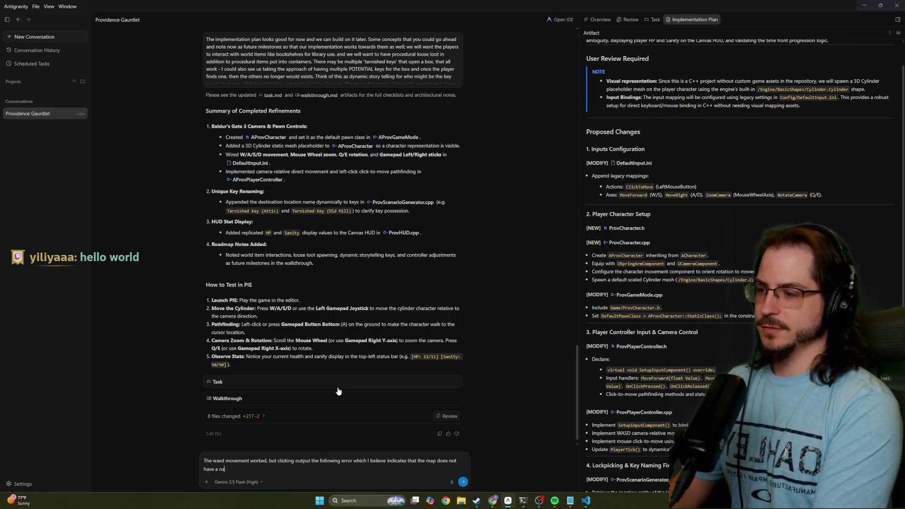
{"action": "type", "text": "LogNavigation: Warning: UNavigationSystemV1::SimpleMoveToActor called for NavSys:None Controller:ProvPlayerController_0 controlling Pawn:ProvCharacter_0 (if any of these is None then there's your problem"}
{"action": "key", "text": "Return"}
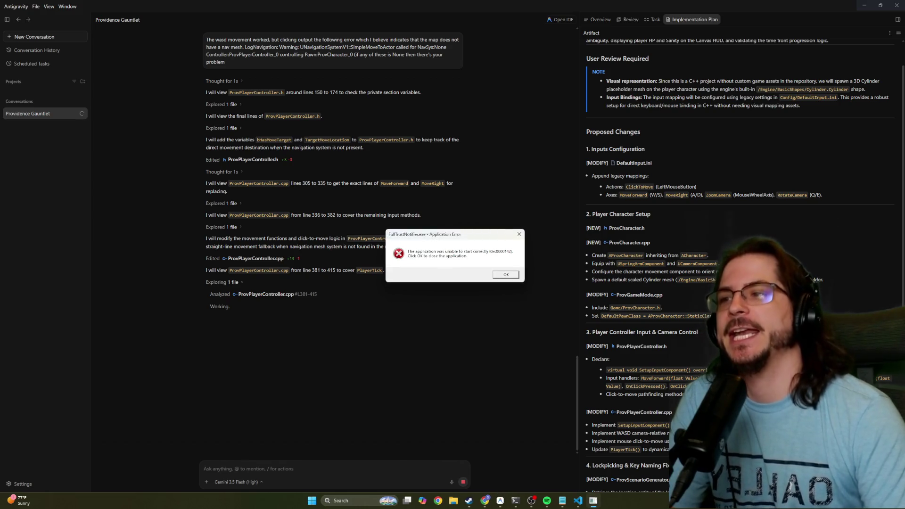
Dismiss the error popup and approve the agent's Build.bat compile to run.
{"action": "left_click", "coordinate": [513, 278]}
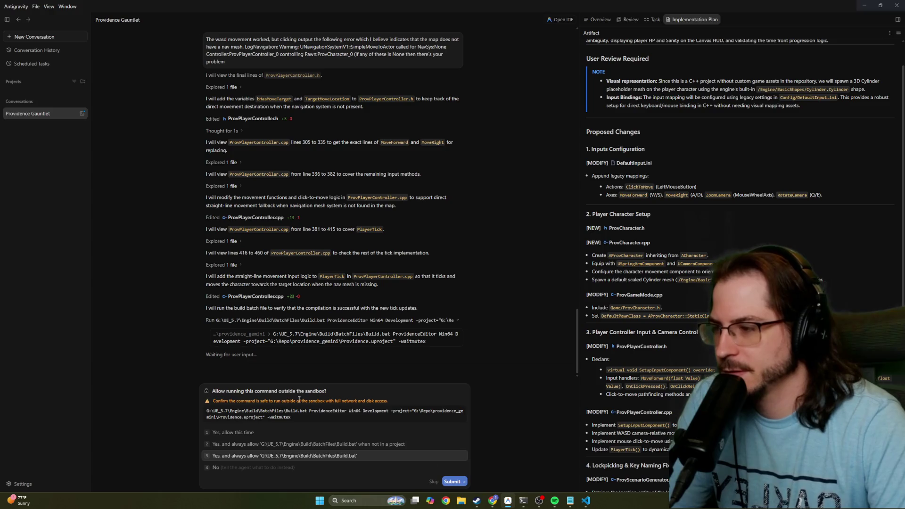
{"action": "left_click", "coordinate": [453, 481]}
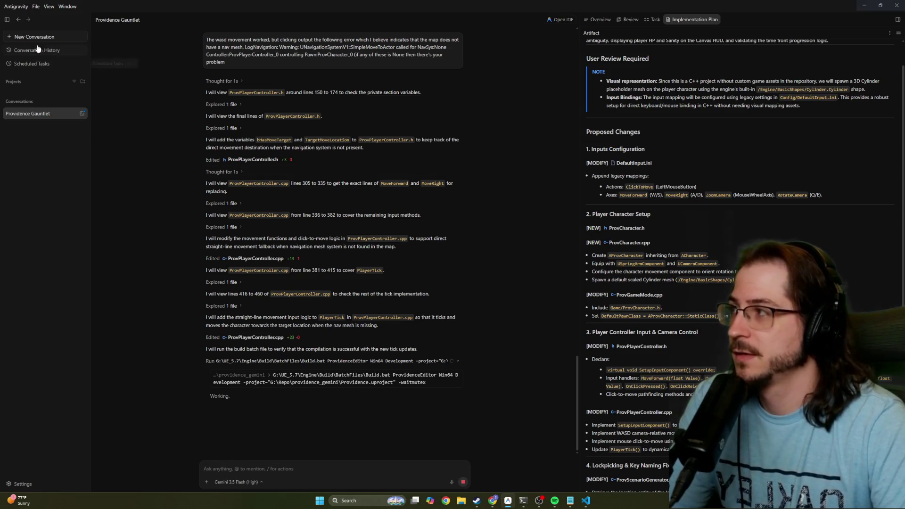
{"action": "left_click", "coordinate": [34, 7]}
Open Antigravity's Conversations settings and keep the artifact review policy at Always Proceed.
{"action": "left_click", "coordinate": [16, 8]}
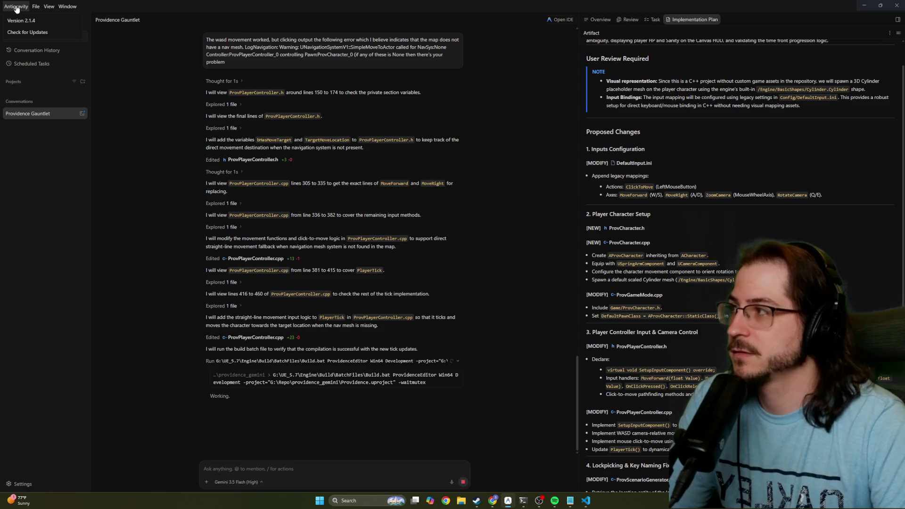
{"action": "mouse_move", "coordinate": [67, 6]}
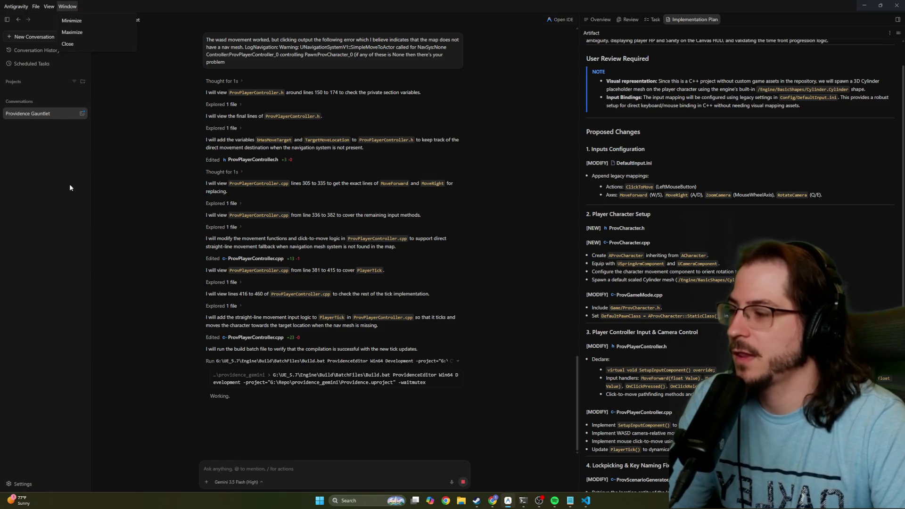
{"action": "left_click", "coordinate": [23, 484]}
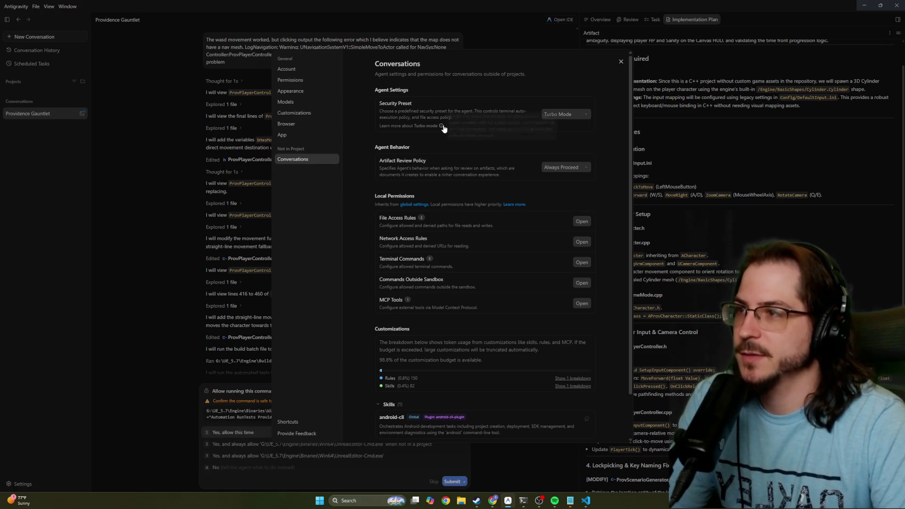
{"action": "mouse_move", "coordinate": [445, 125]}
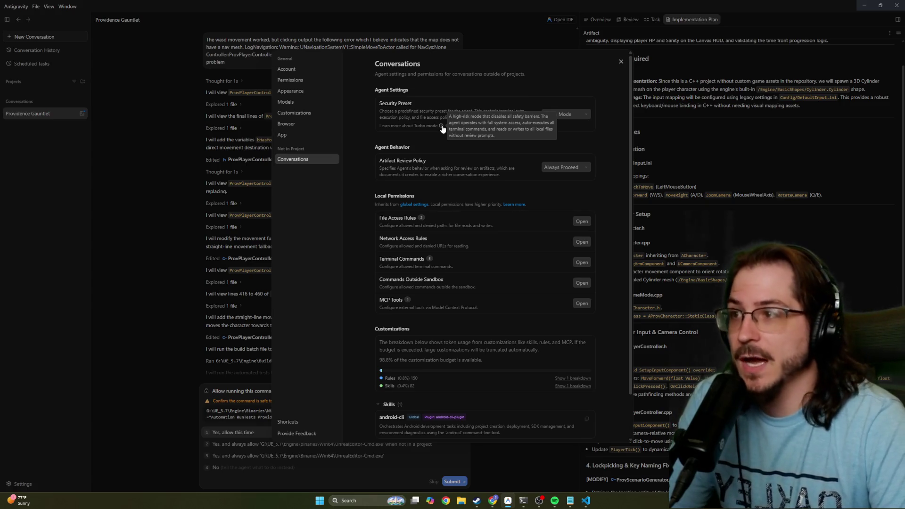
{"action": "left_click", "coordinate": [564, 168]}
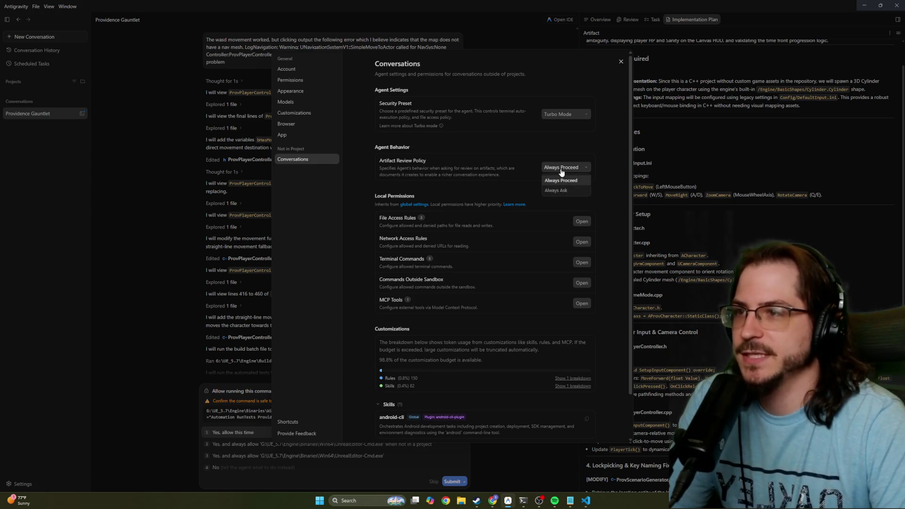
{"action": "left_click", "coordinate": [476, 165]}
{"action": "mouse_move", "coordinate": [383, 168]}
{"action": "left_mouse_down"}
{"action": "mouse_move", "coordinate": [499, 174]}
{"action": "mouse_move", "coordinate": [417, 174]}
{"action": "mouse_move", "coordinate": [479, 175]}
{"action": "left_mouse_up"}
{"action": "left_click", "coordinate": [490, 157]}
{"action": "left_click", "coordinate": [402, 175]}
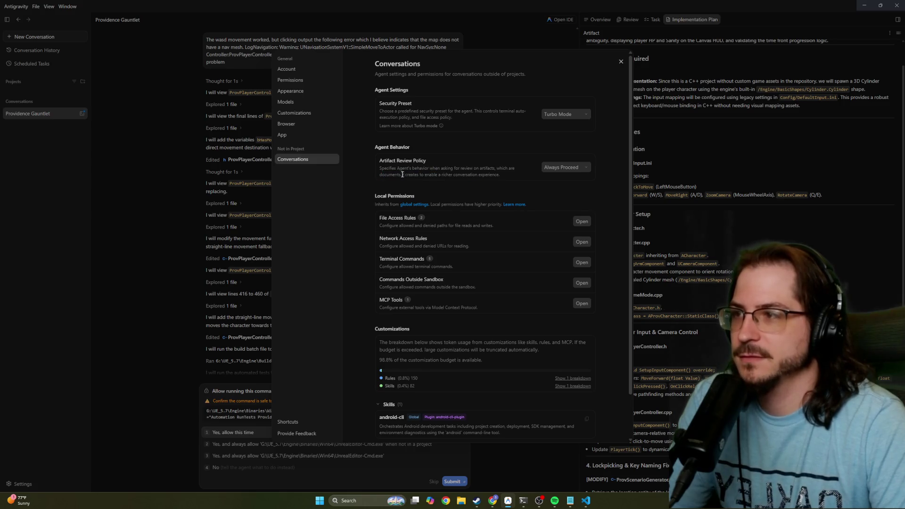
{"action": "mouse_move", "coordinate": [382, 168]}
{"action": "left_mouse_down"}
{"action": "mouse_move", "coordinate": [509, 169]}
{"action": "mouse_move", "coordinate": [414, 176]}
{"action": "left_mouse_up"}
{"action": "left_click", "coordinate": [456, 177]}
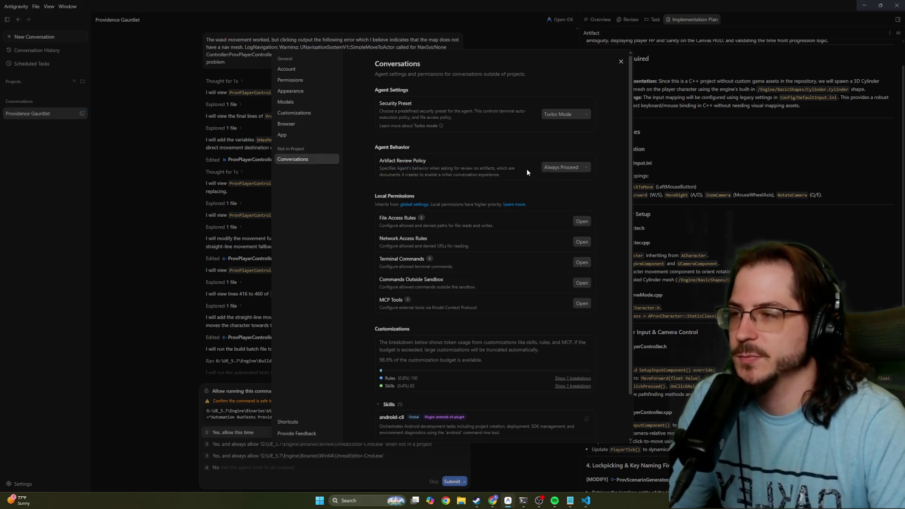
Scroll down to the Rules section and read the Rules and Skills usage and customization budget.
{"action": "scroll", "coordinate": [454, 180], "scroll_direction": "down", "scroll_amount": 1}
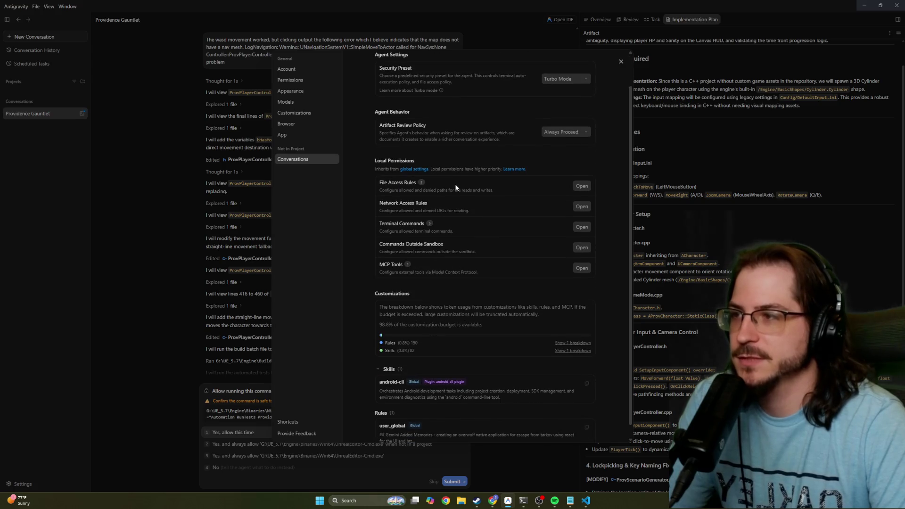
{"action": "scroll", "coordinate": [453, 176], "scroll_direction": "down", "scroll_amount": 1}
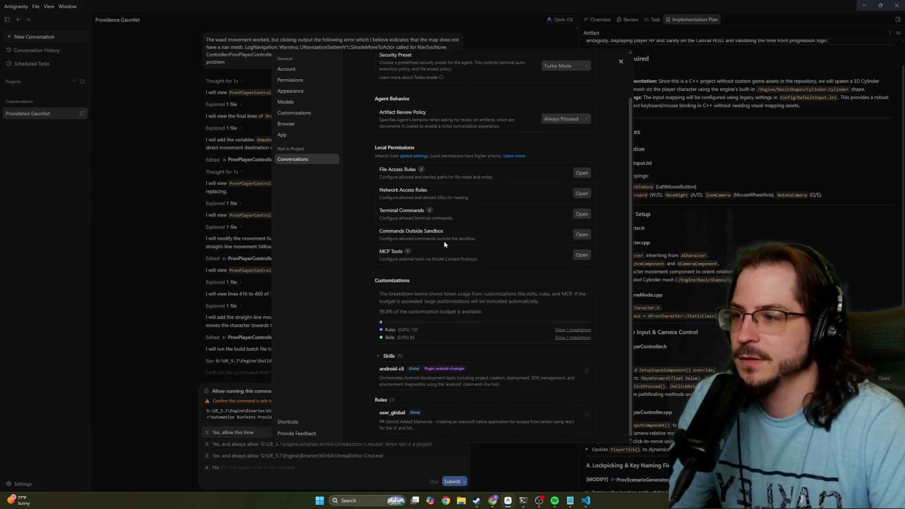
{"action": "mouse_move", "coordinate": [428, 339]}
{"action": "left_mouse_down"}
{"action": "mouse_move", "coordinate": [382, 329]}
{"action": "mouse_move", "coordinate": [370, 296]}
{"action": "mouse_move", "coordinate": [571, 294]}
{"action": "mouse_move", "coordinate": [400, 304]}
{"action": "mouse_move", "coordinate": [545, 306]}
{"action": "left_mouse_up"}
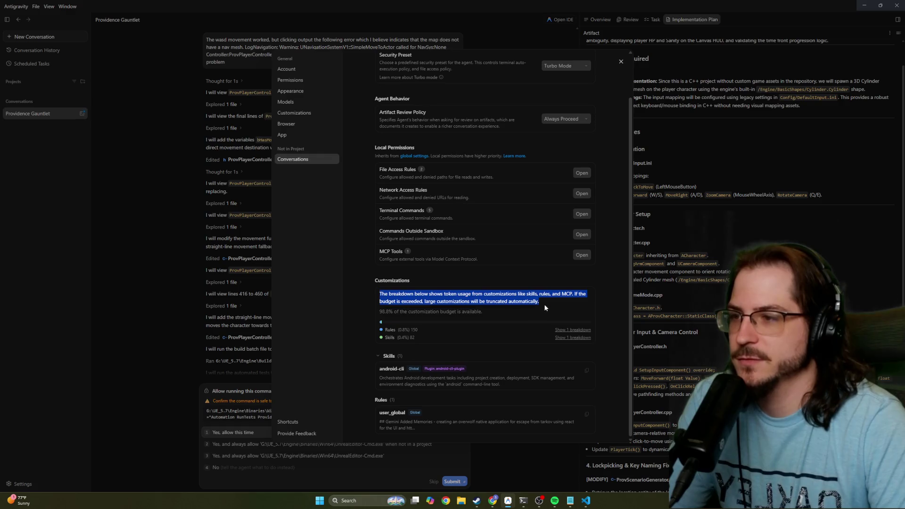
{"action": "mouse_move", "coordinate": [387, 289]}
{"action": "left_mouse_down"}
{"action": "mouse_move", "coordinate": [359, 281]}
{"action": "mouse_move", "coordinate": [485, 313]}
{"action": "mouse_move", "coordinate": [377, 289]}
{"action": "left_mouse_up"}
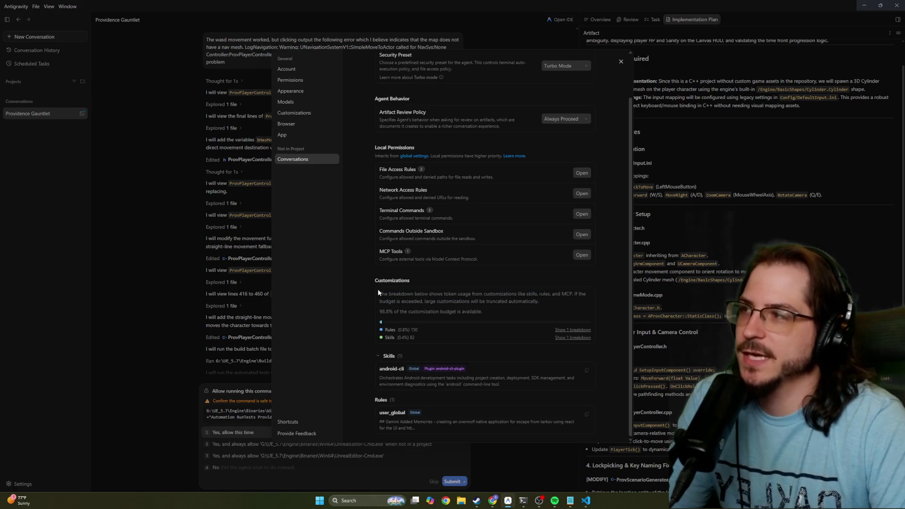
{"action": "scroll", "coordinate": [371, 253], "scroll_direction": "up", "scroll_amount": 1}
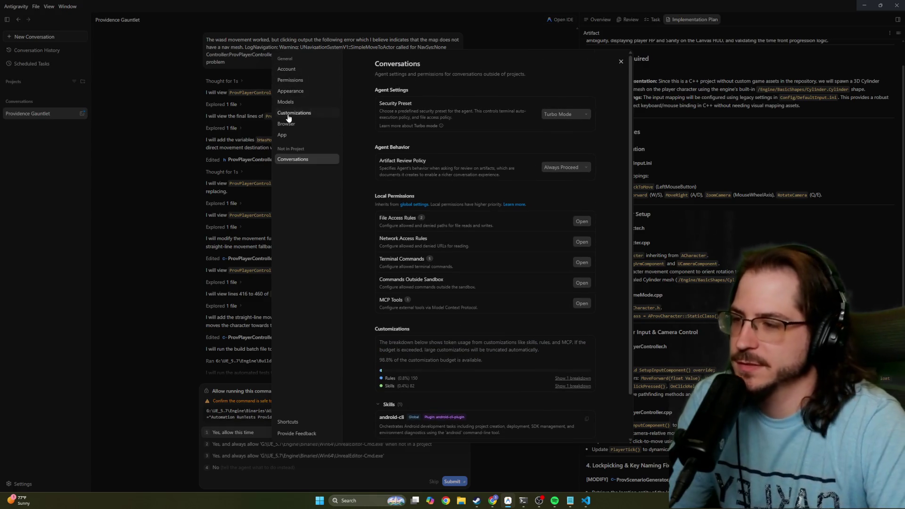
{"action": "scroll", "coordinate": [376, 346], "scroll_direction": "down", "scroll_amount": 1}
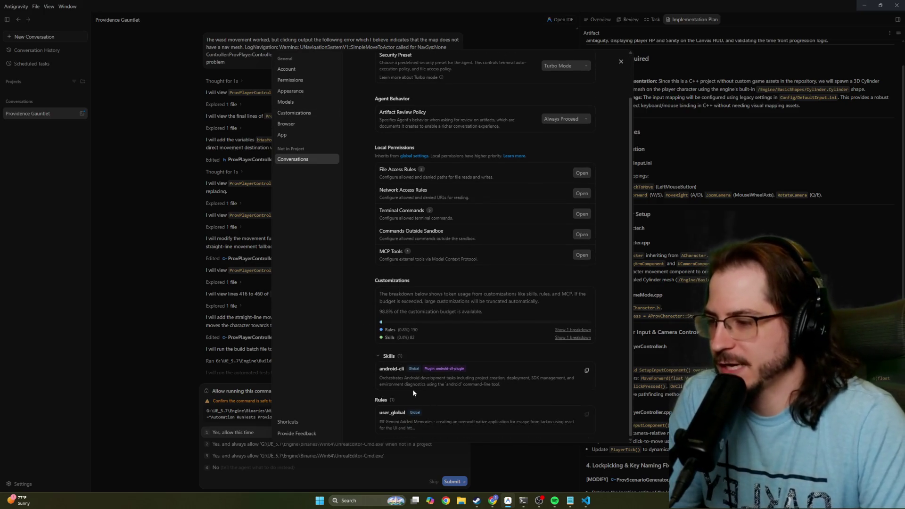
Look through the Browser and Customizations settings pages.
{"action": "left_click", "coordinate": [296, 121]}
{"action": "left_click", "coordinate": [297, 114]}
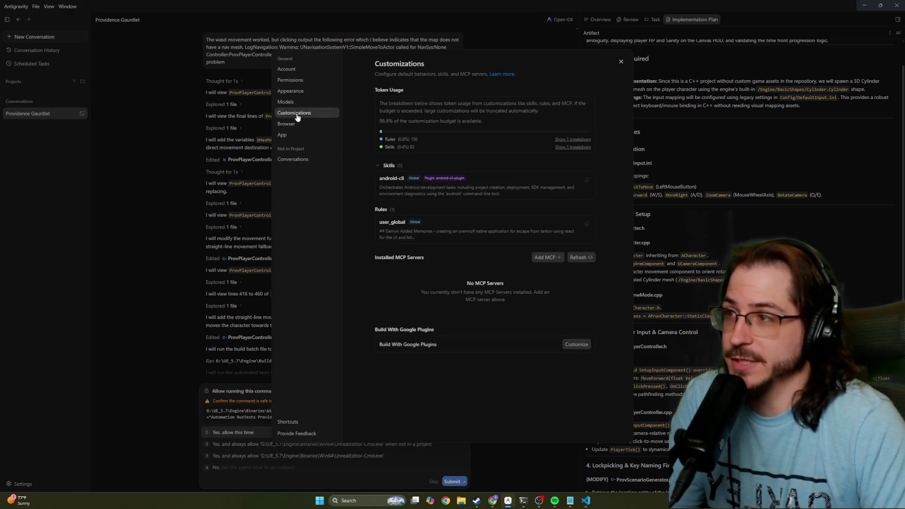
{"action": "left_click", "coordinate": [291, 123]}
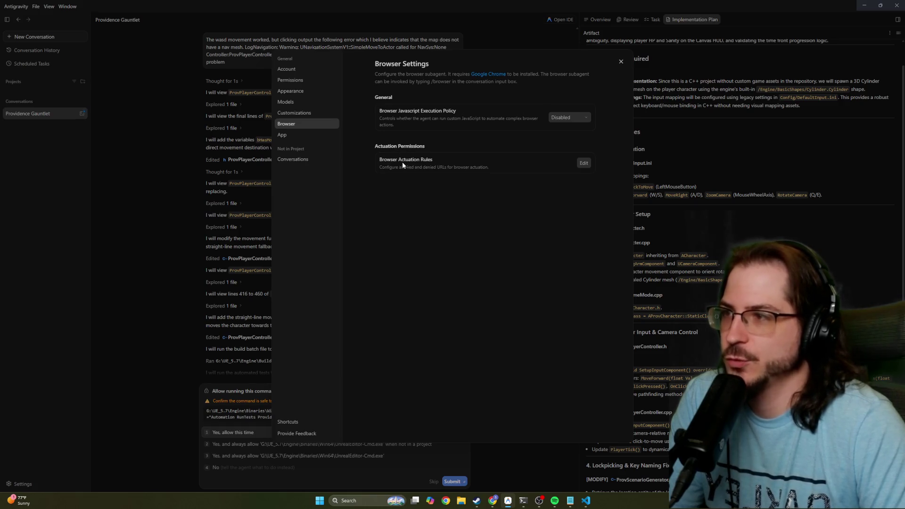
{"action": "left_click", "coordinate": [303, 114]}
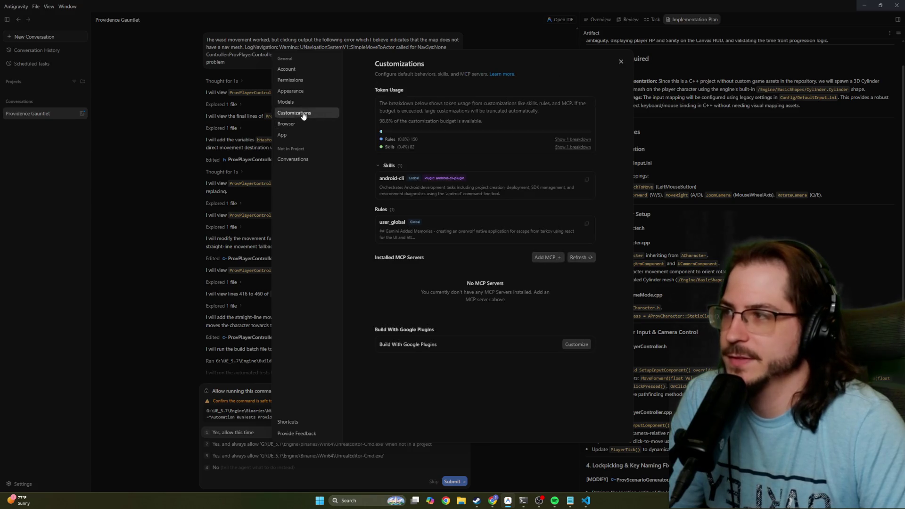
Review the plan and model usage quotas, then view the Appearance and Permissions pages.
{"action": "left_click", "coordinate": [296, 103]}
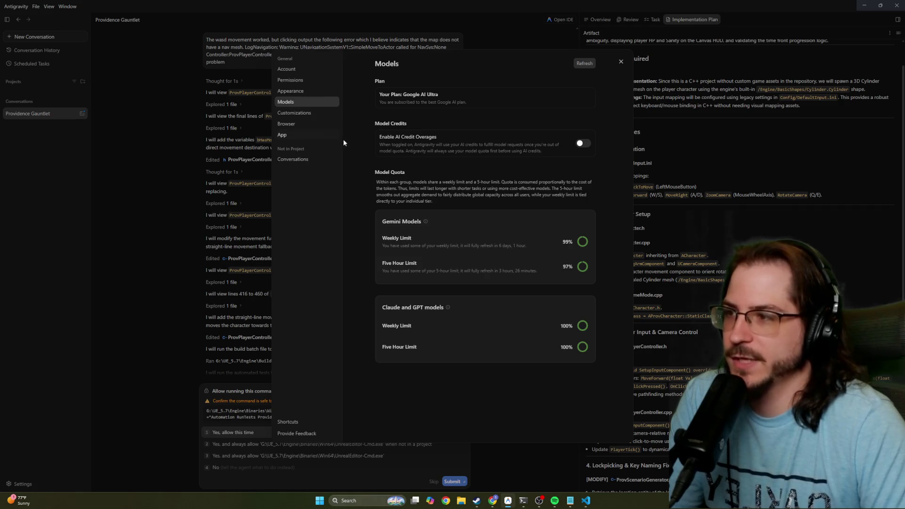
{"action": "mouse_move", "coordinate": [387, 246]}
{"action": "left_mouse_down"}
{"action": "mouse_move", "coordinate": [529, 253]}
{"action": "mouse_move", "coordinate": [573, 242]}
{"action": "left_mouse_up"}
{"action": "left_click", "coordinate": [572, 241]}
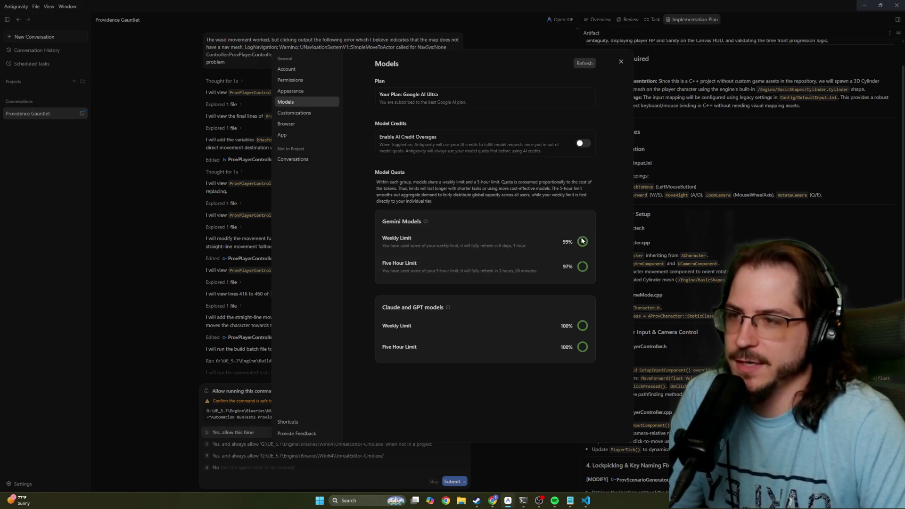
{"action": "mouse_move", "coordinate": [428, 226]}
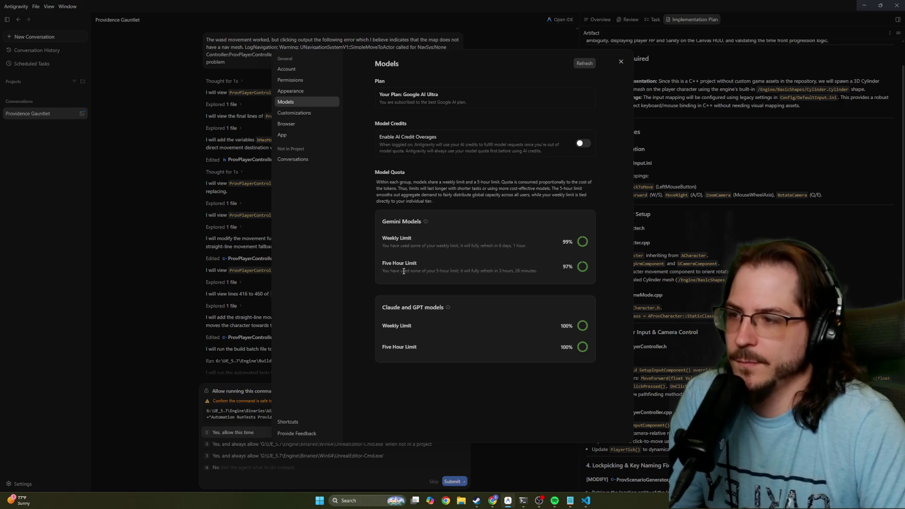
{"action": "mouse_move", "coordinate": [446, 310]}
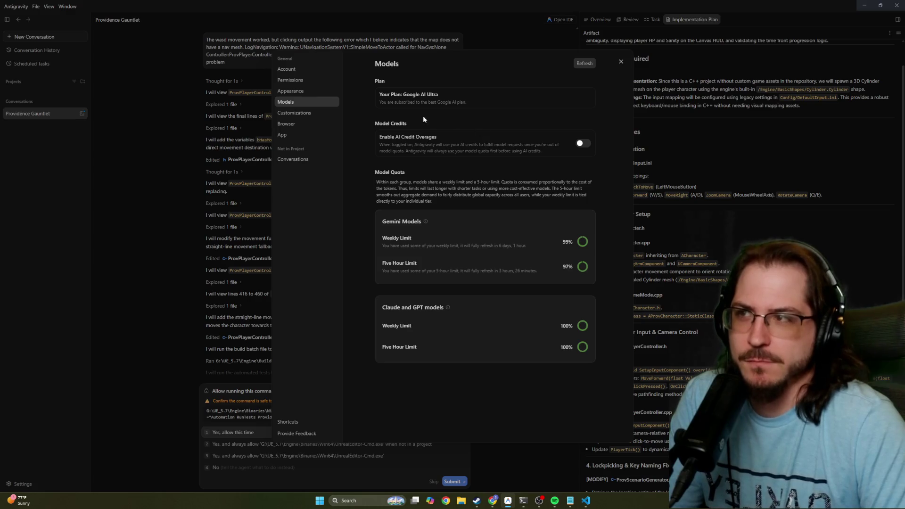
{"action": "left_click_drag", "start_coordinate": [390, 94], "coordinate": [443, 95]}
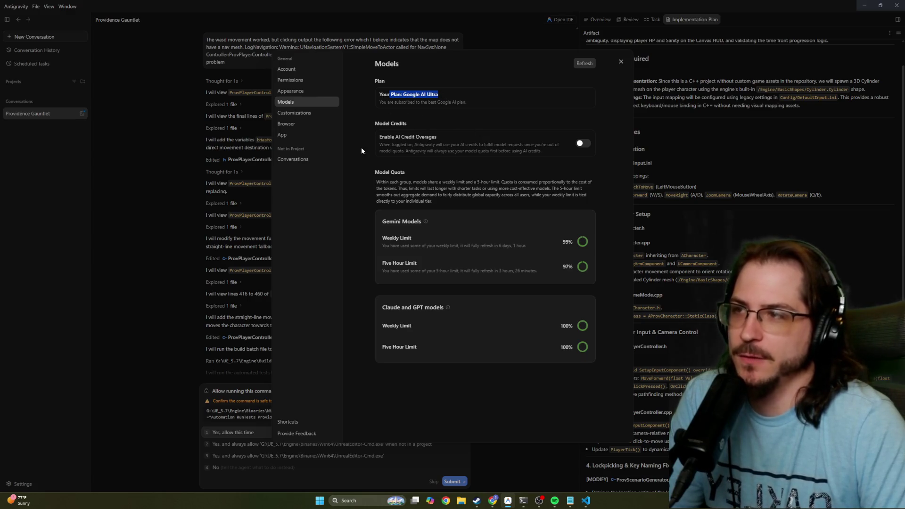
{"action": "left_click", "coordinate": [298, 91]}
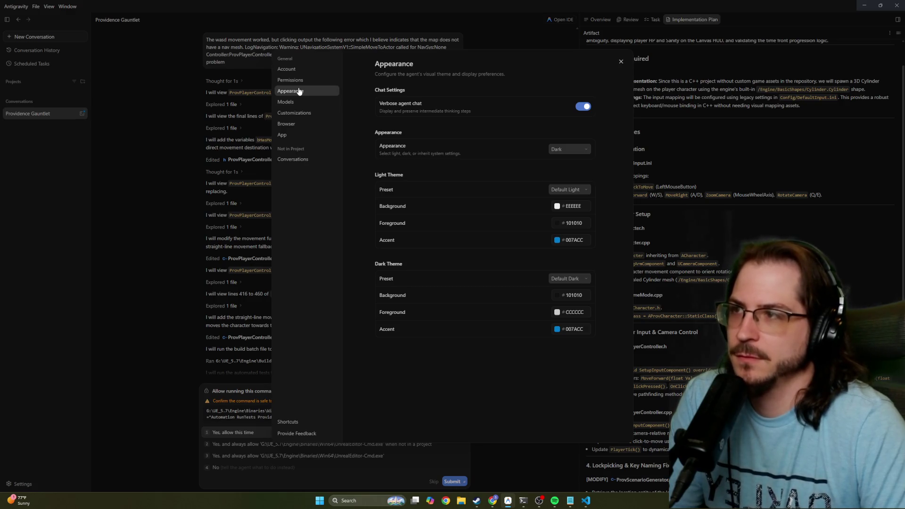
{"action": "left_click", "coordinate": [292, 80]}
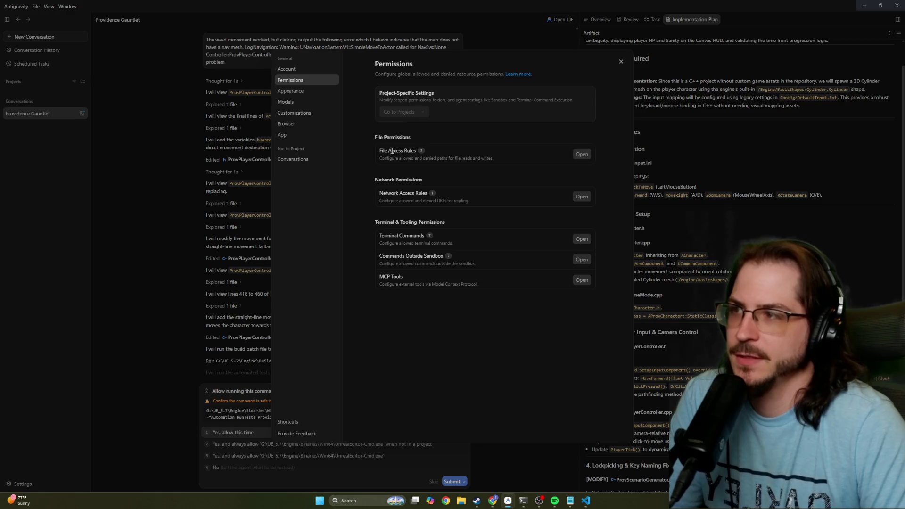
Close Settings and always allow UnrealEditor-Cmd.exe to run the tests outside the sandbox.
{"action": "left_click", "coordinate": [146, 311]}
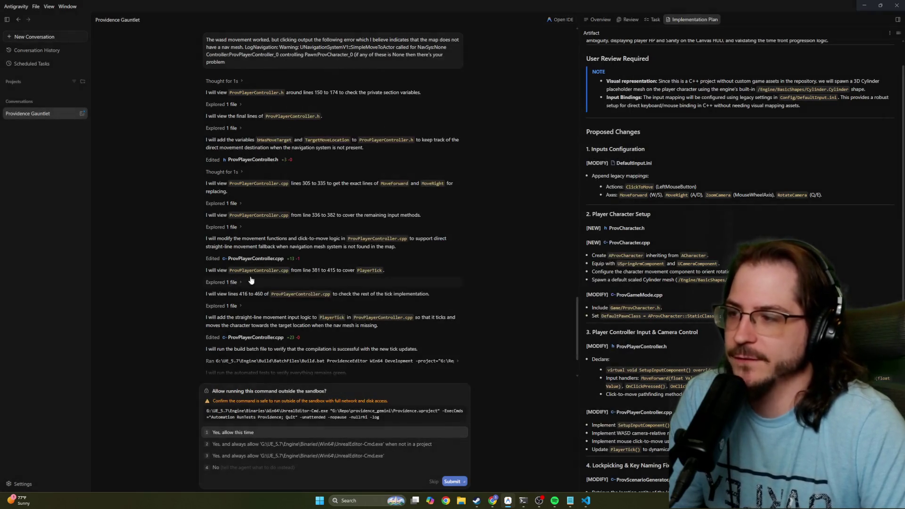
{"action": "left_click", "coordinate": [412, 456]}
{"action": "left_click", "coordinate": [458, 481]}
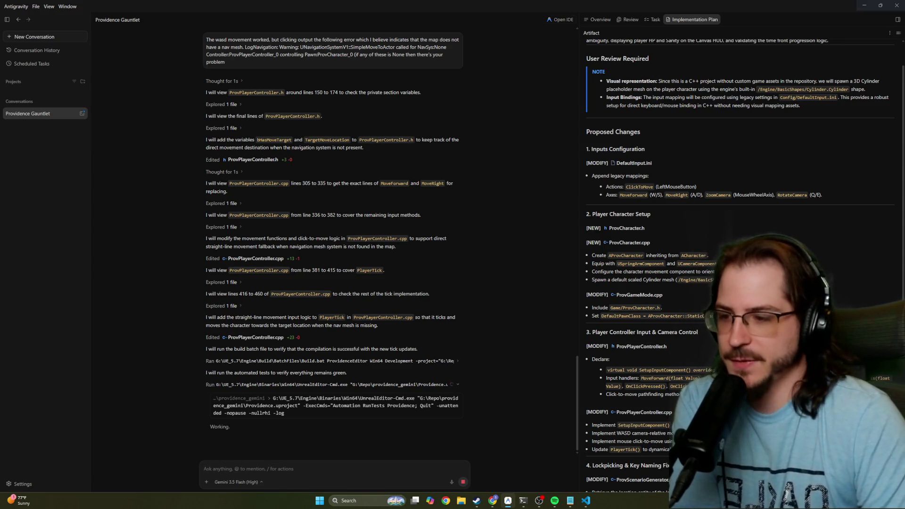
{"action": "mouse_move", "coordinate": [493, 501]}
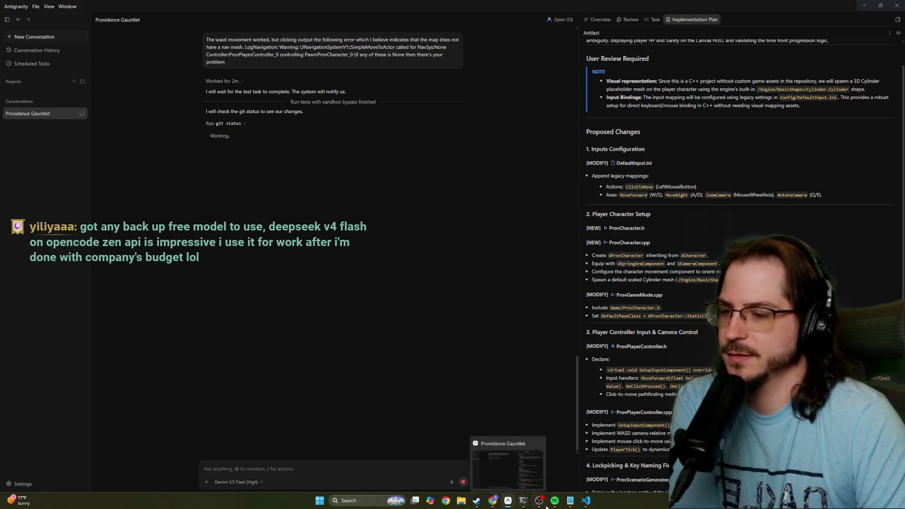
Bring the Codex terminal forward and scroll up through its ProvGameMode.cpp edits.
{"action": "mouse_move", "coordinate": [523, 500]}
{"action": "left_click", "coordinate": [544, 474]}
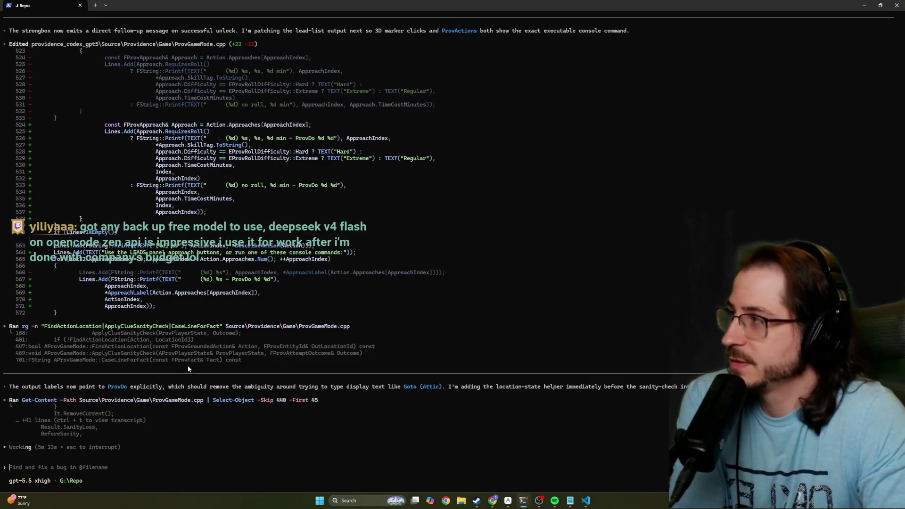
{"action": "scroll", "coordinate": [222, 313], "scroll_direction": "up", "scroll_amount": 2}
{"action": "scroll", "coordinate": [222, 314], "scroll_direction": "up", "scroll_amount": 3}
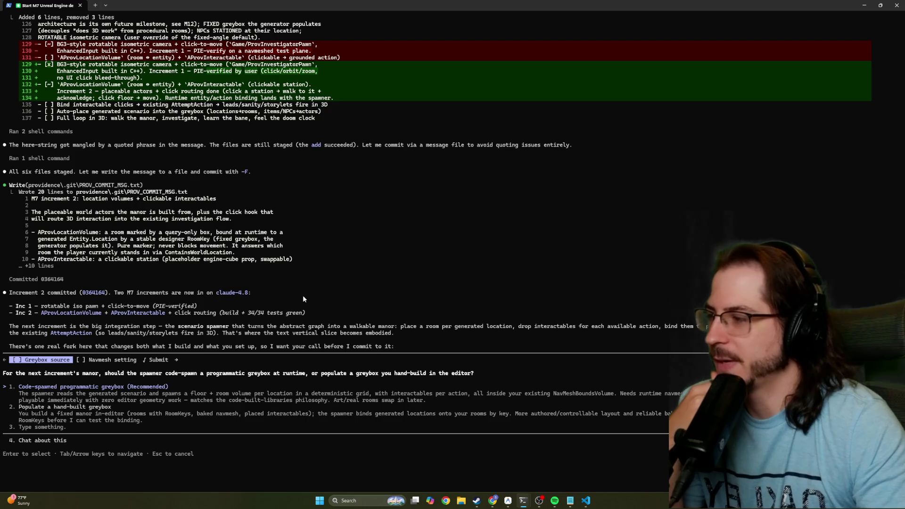
Answer Claude: code-spawned programmatic greybox, and change the navmesh setting in config.
{"action": "left_click_drag", "start_coordinate": [366, 333], "coordinate": [394, 333]}
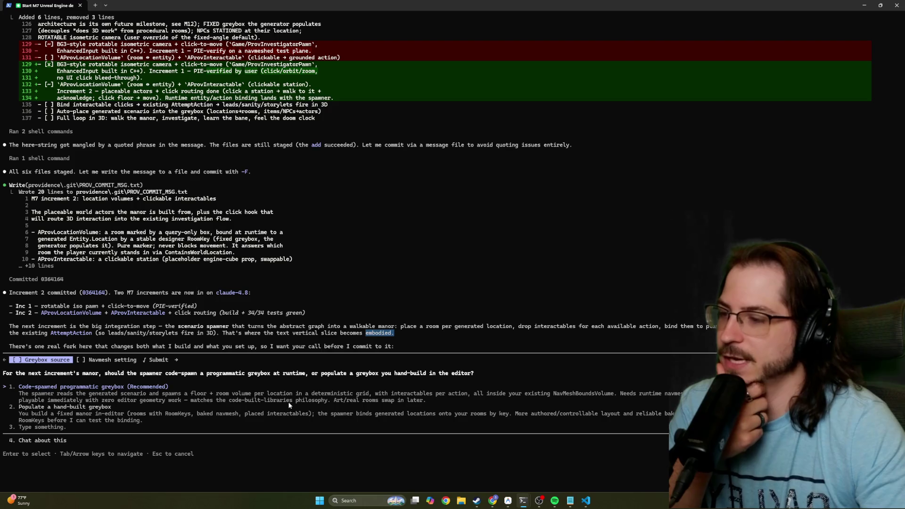
{"action": "left_click", "coordinate": [427, 400]}
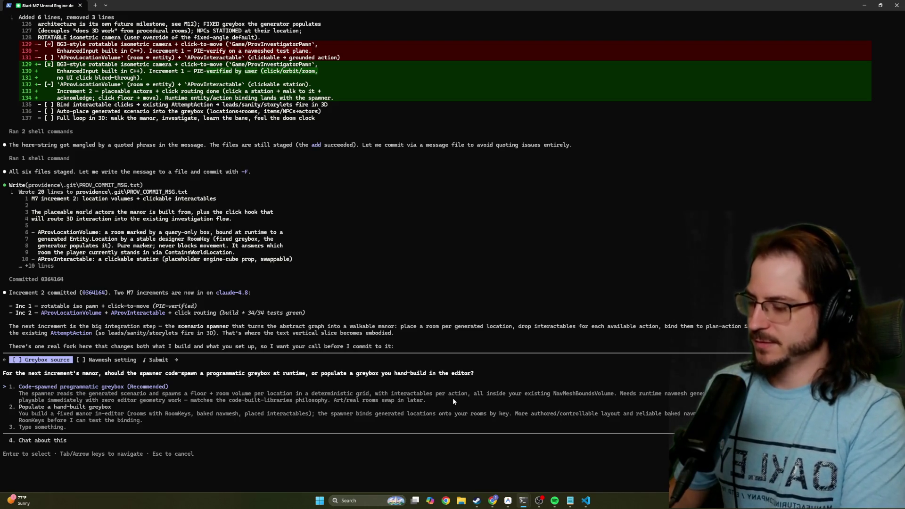
{"action": "key", "text": "Return"}
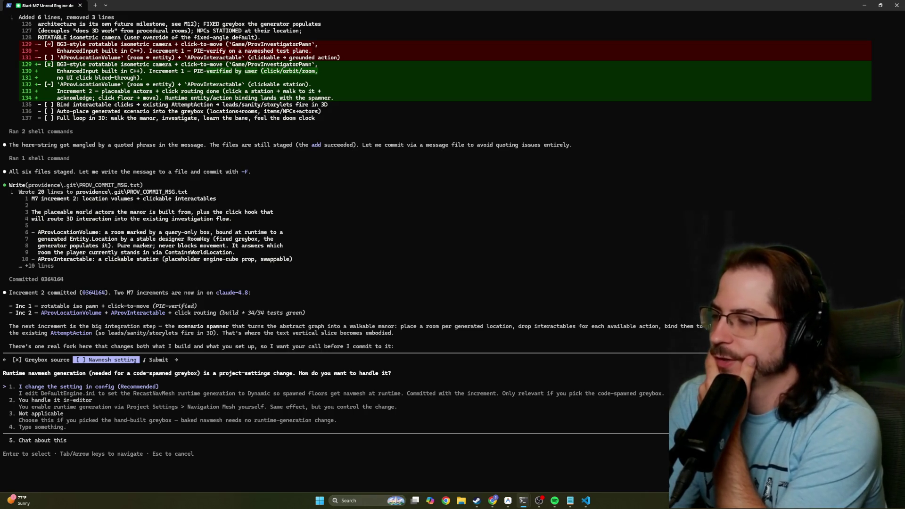
{"action": "key", "text": "Down"}
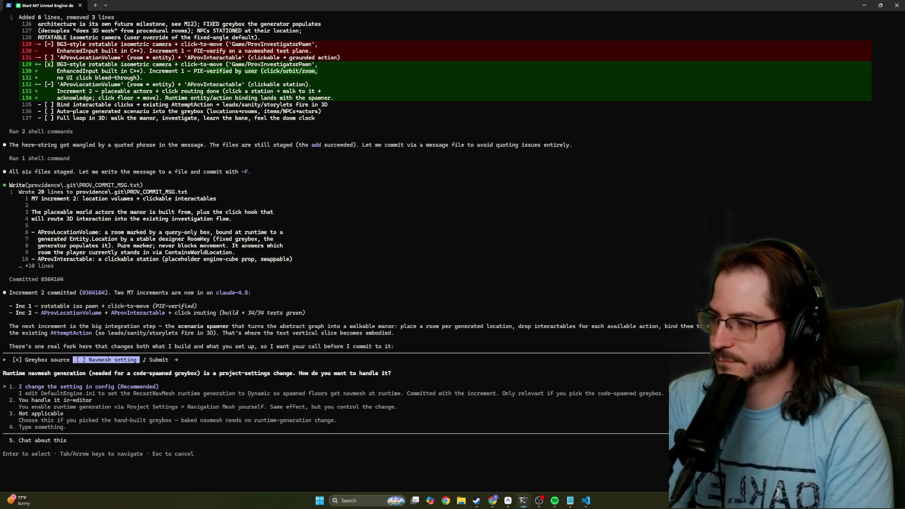
{"action": "key", "text": "Return"}
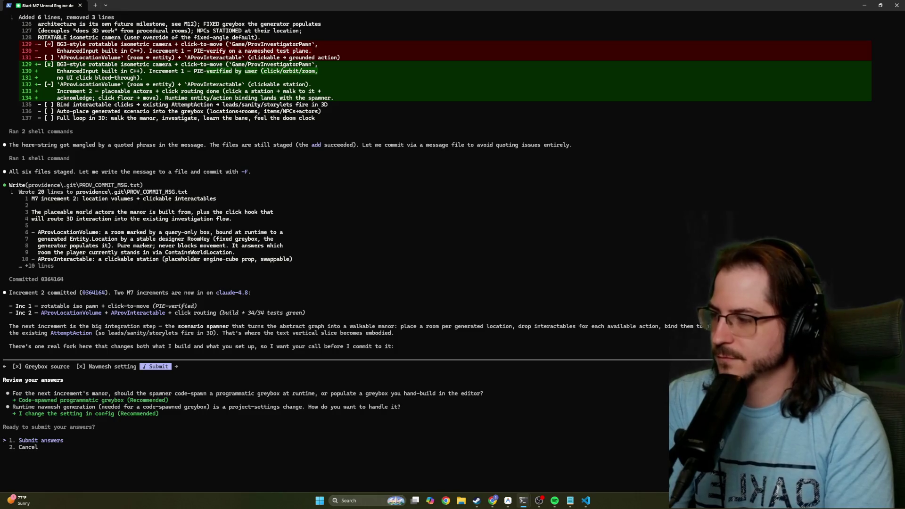
Submit both answers from the review screen and let Claude continue working.
{"action": "key", "text": "Return"}
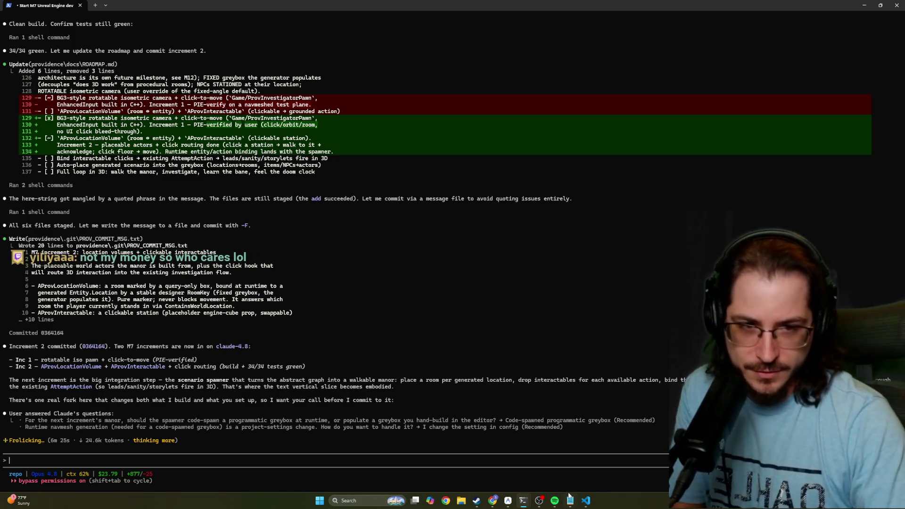
{"action": "mouse_move", "coordinate": [571, 499]}
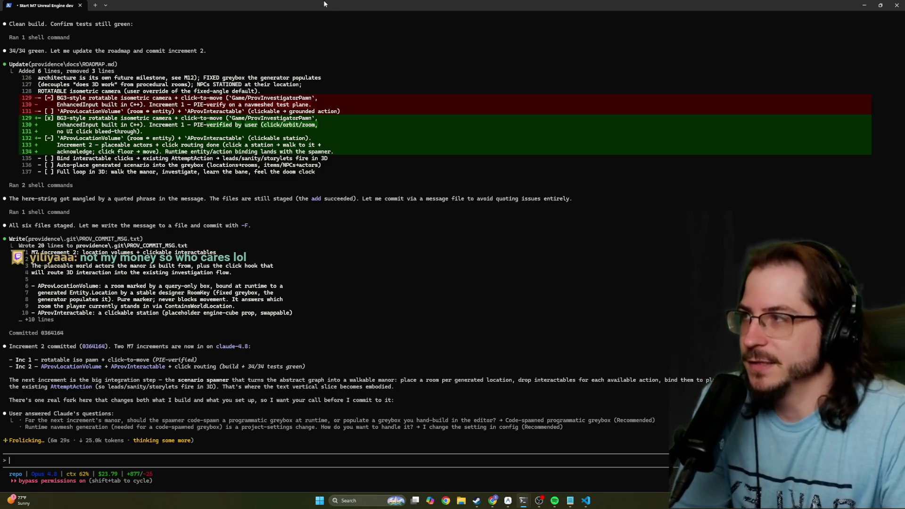
{"action": "mouse_move", "coordinate": [316, 4]}
{"action": "left_mouse_down"}
{"action": "mouse_move", "coordinate": [325, 5]}
{"action": "mouse_move", "coordinate": [309, 9]}
{"action": "left_mouse_up"}
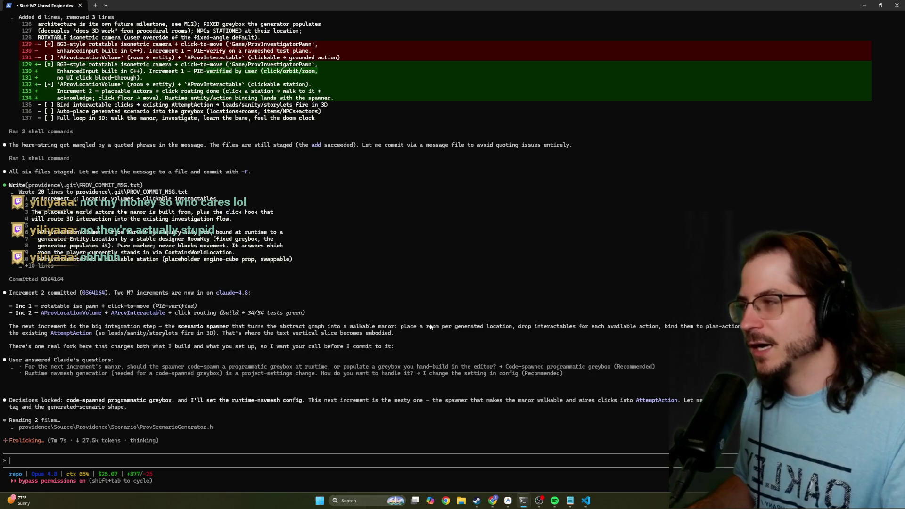
Launch Ollama from Windows search, move its window toward centre, then bring Steam forward.
{"action": "left_click", "coordinate": [349, 500]}
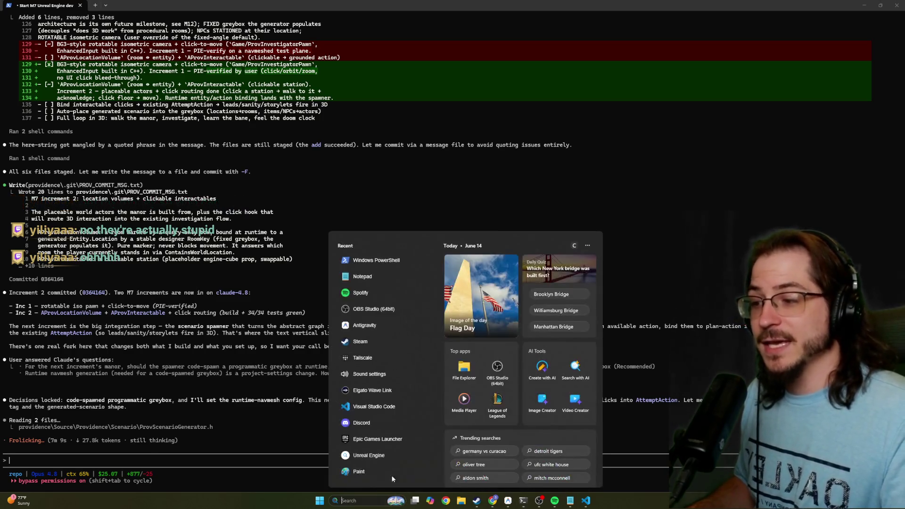
{"action": "type", "text": "ola"}
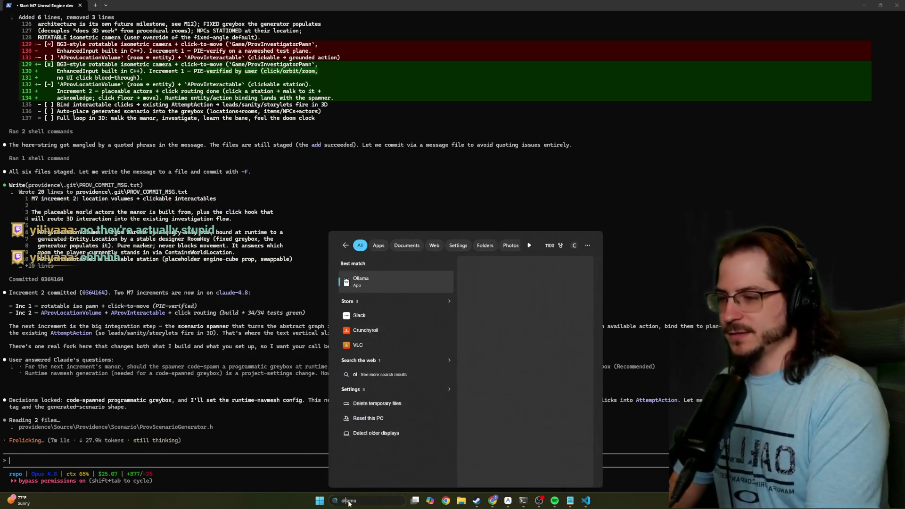
{"action": "type", "text": "y"}
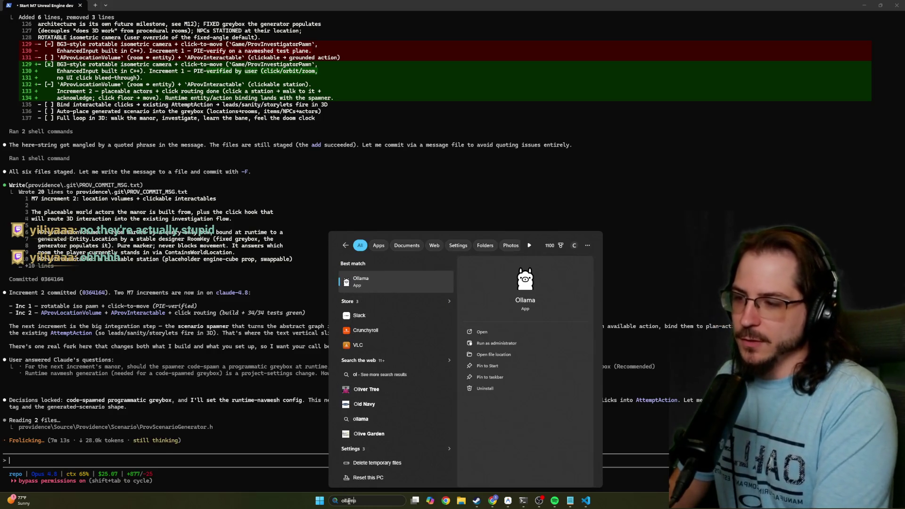
{"action": "key", "text": "Escape"}
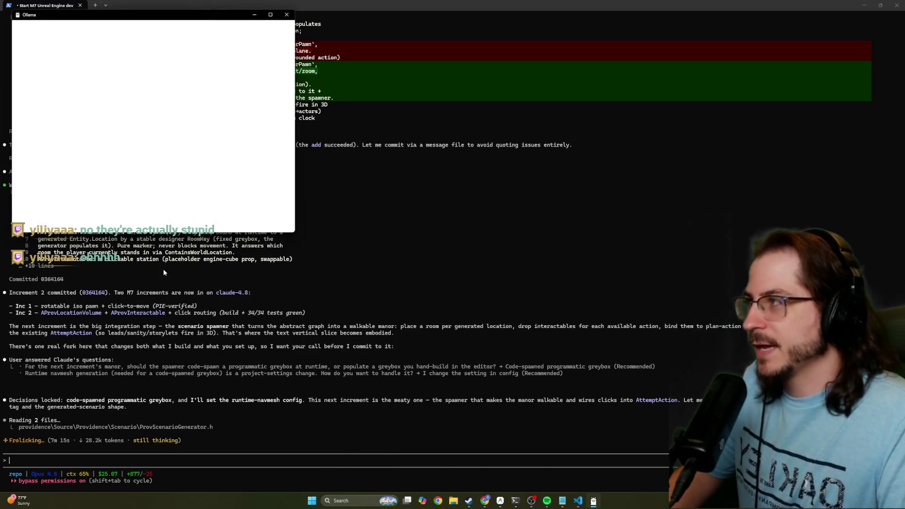
{"action": "left_click_drag", "start_coordinate": [113, 16], "coordinate": [323, 69]}
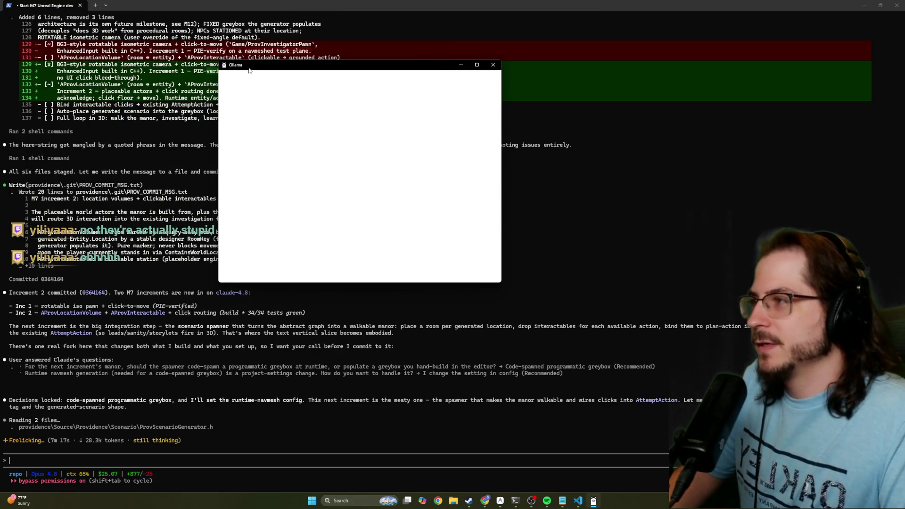
{"action": "key", "text": "super+s"}
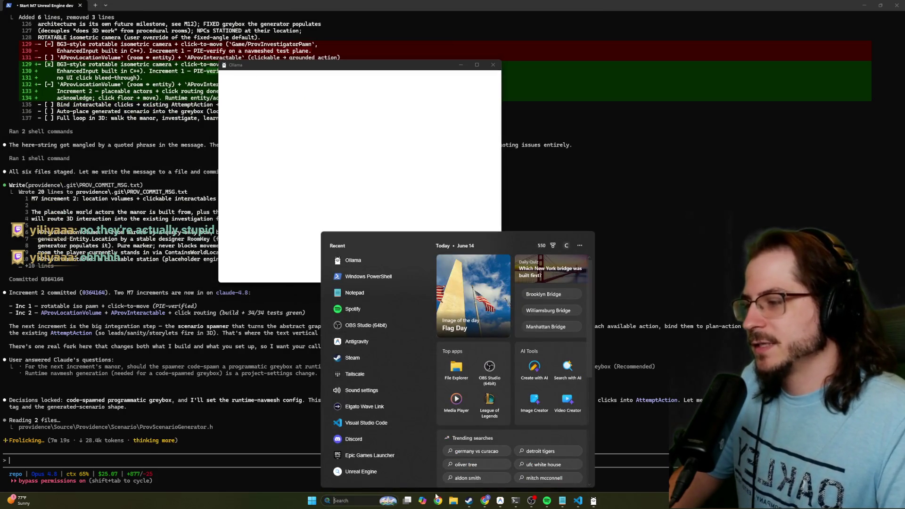
{"action": "left_click", "coordinate": [236, 442]}
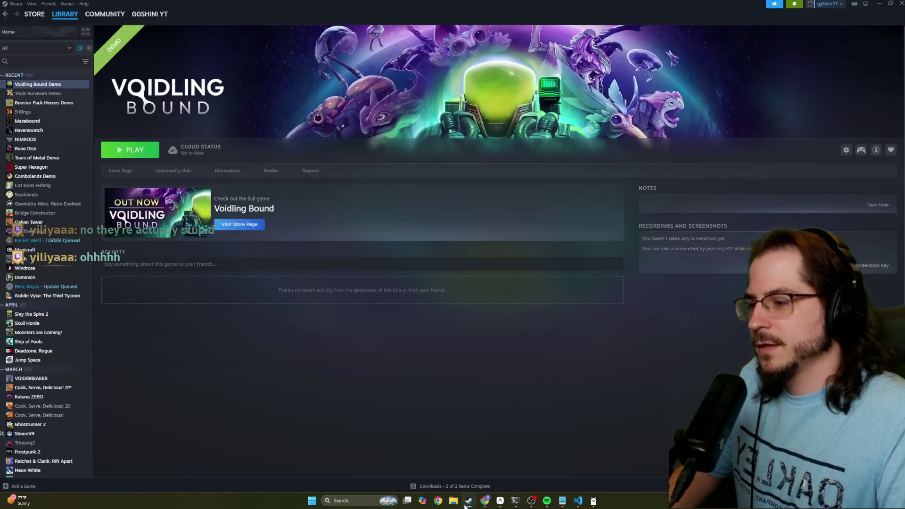
Open File Explorer on the SSD M2 - Prog and Stream (G:) drive.
{"action": "key", "text": "super+e"}
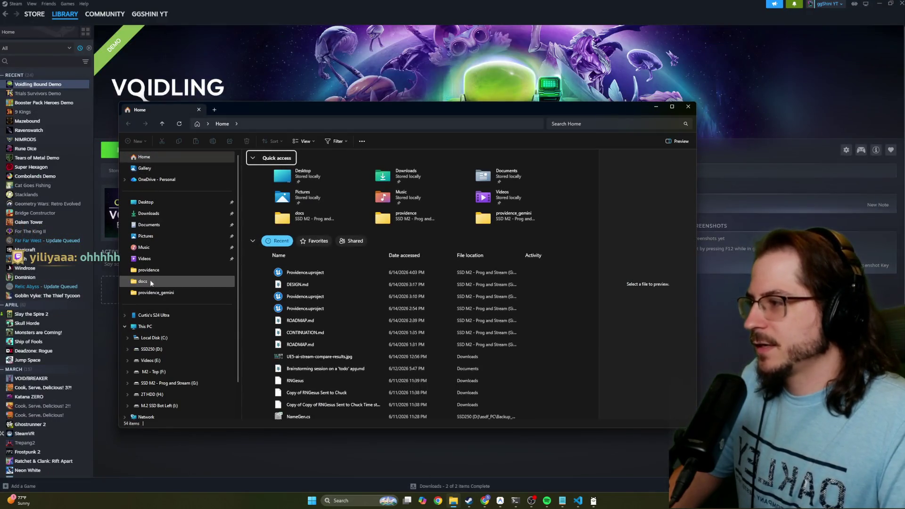
{"action": "scroll", "coordinate": [171, 370], "scroll_direction": "down", "scroll_amount": 1}
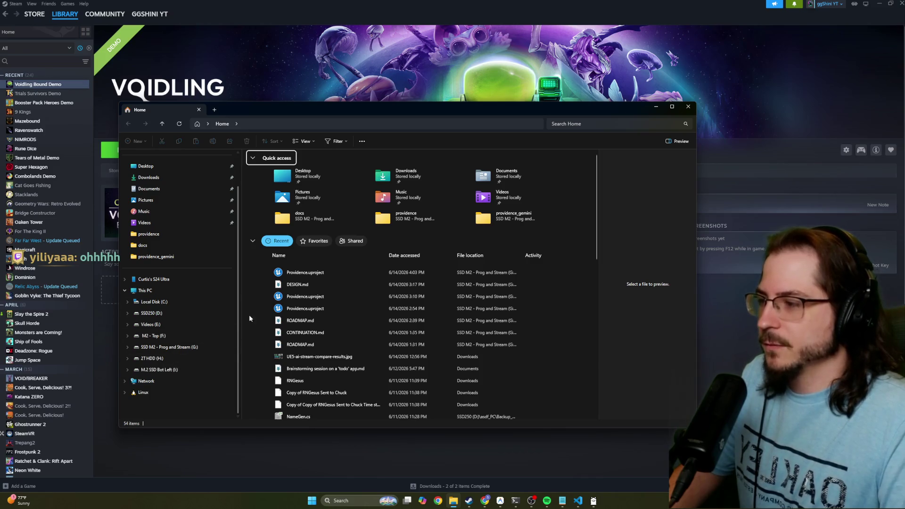
{"action": "left_click", "coordinate": [156, 348]}
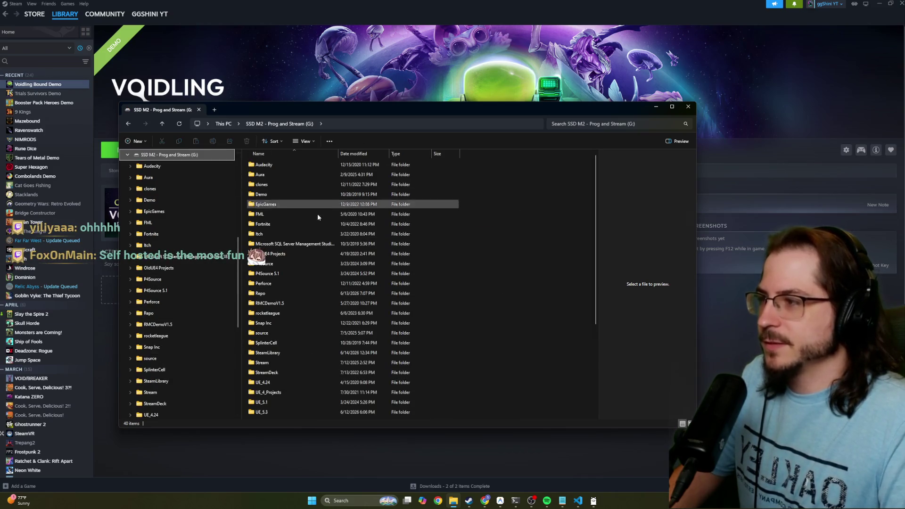
Browse into Repo > odysseus, move the Explorer window up and left, then close it.
{"action": "double_click", "coordinate": [260, 293]}
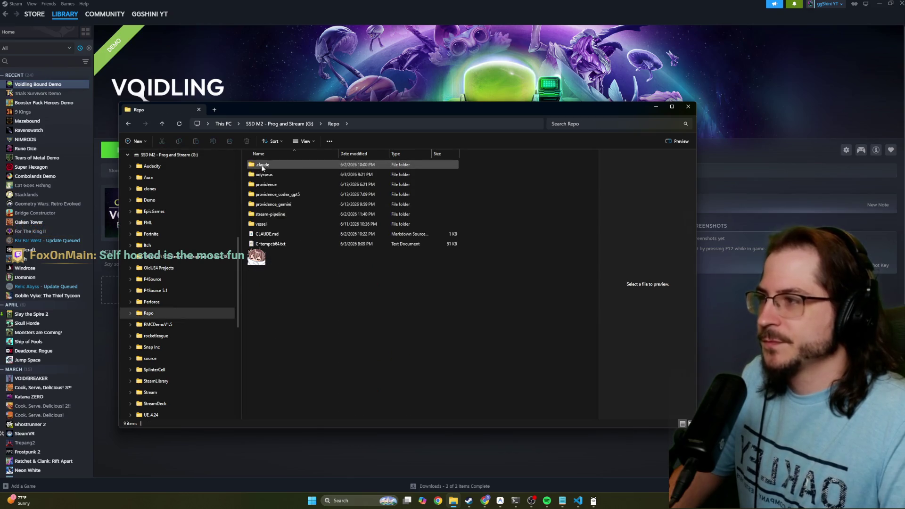
{"action": "double_click", "coordinate": [279, 175]}
{"action": "left_click_drag", "start_coordinate": [270, 112], "coordinate": [326, 95]}
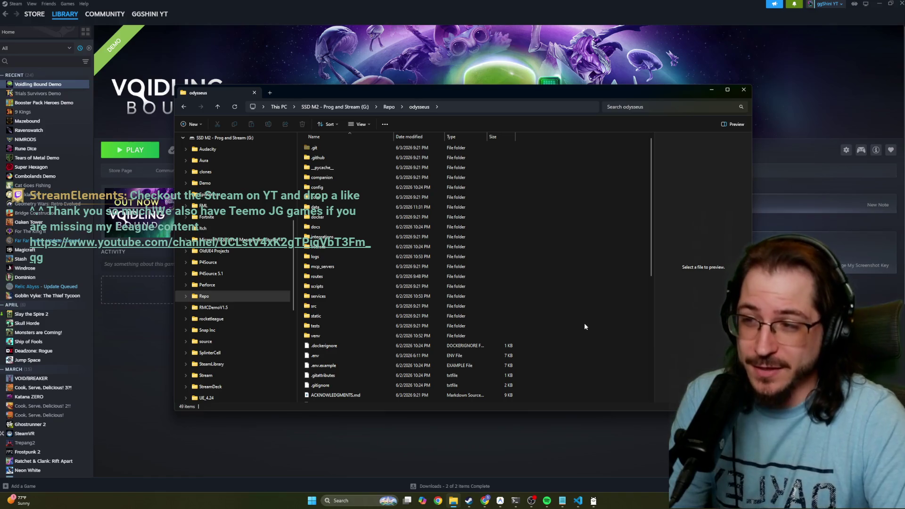
{"action": "left_click_drag", "start_coordinate": [471, 95], "coordinate": [376, 86]}
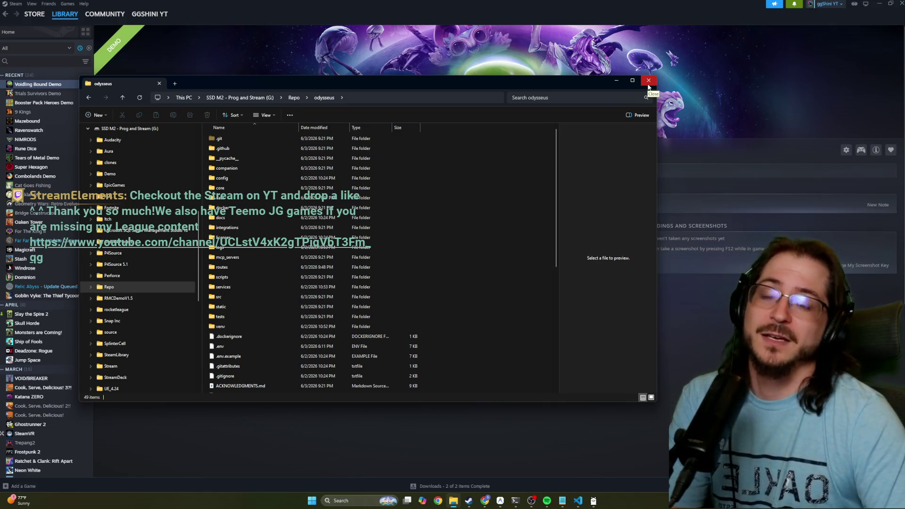
{"action": "left_click_drag", "start_coordinate": [605, 80], "coordinate": [604, 80]}
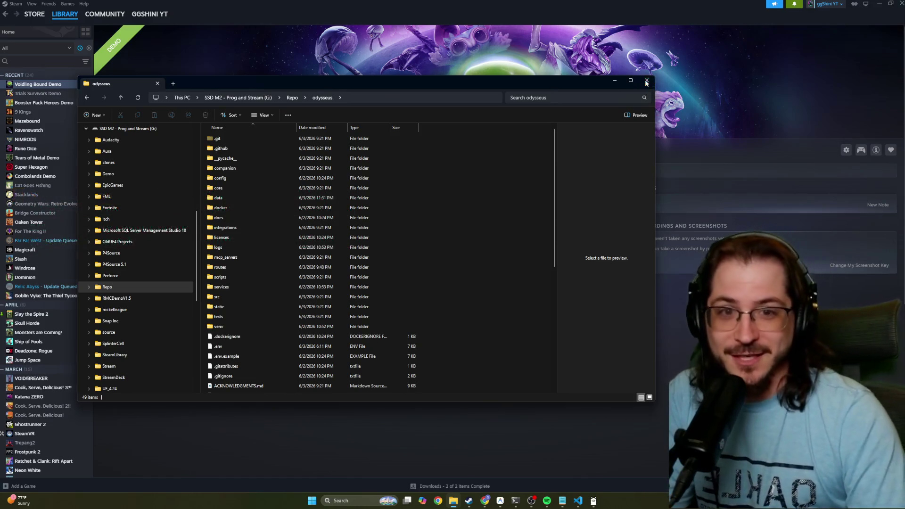
{"action": "left_click", "coordinate": [646, 83]}
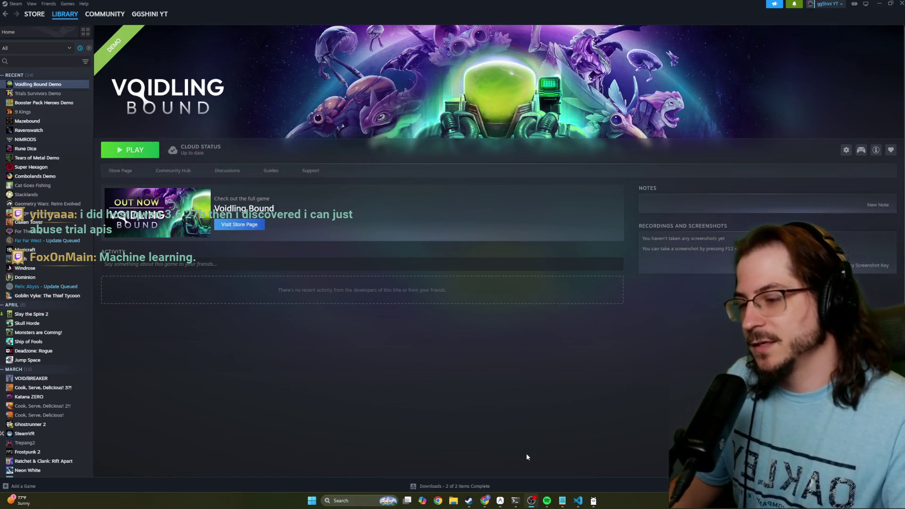
Bring the Chrome window forward full screen on OpenRouter's Model Fusion page.
{"action": "mouse_move", "coordinate": [485, 501]}
{"action": "left_click", "coordinate": [624, 474]}
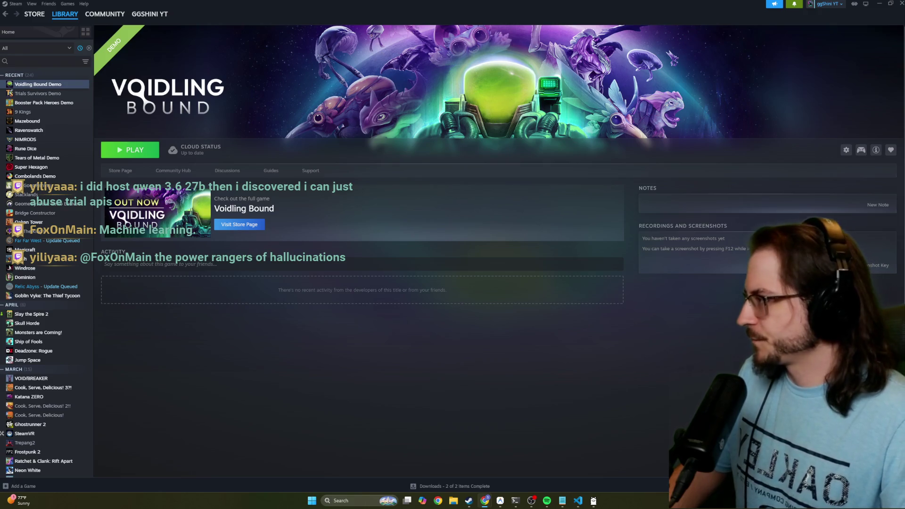
{"action": "key", "text": "alt+Tab"}
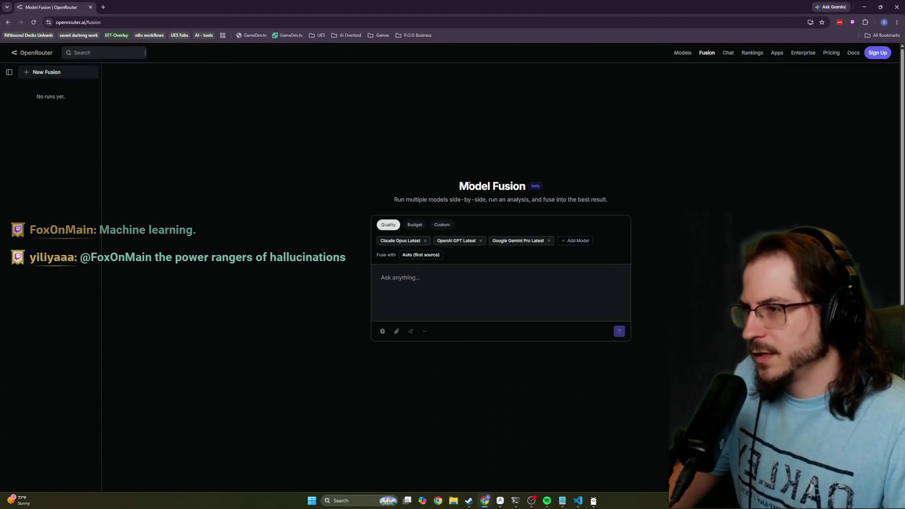
Highlight the Model Fusion heading, then select and copy the page URL.
{"action": "left_click_drag", "start_coordinate": [459, 186], "coordinate": [530, 187]}
{"action": "left_click", "coordinate": [529, 186]}
{"action": "left_click_drag", "start_coordinate": [456, 166], "coordinate": [524, 186]}
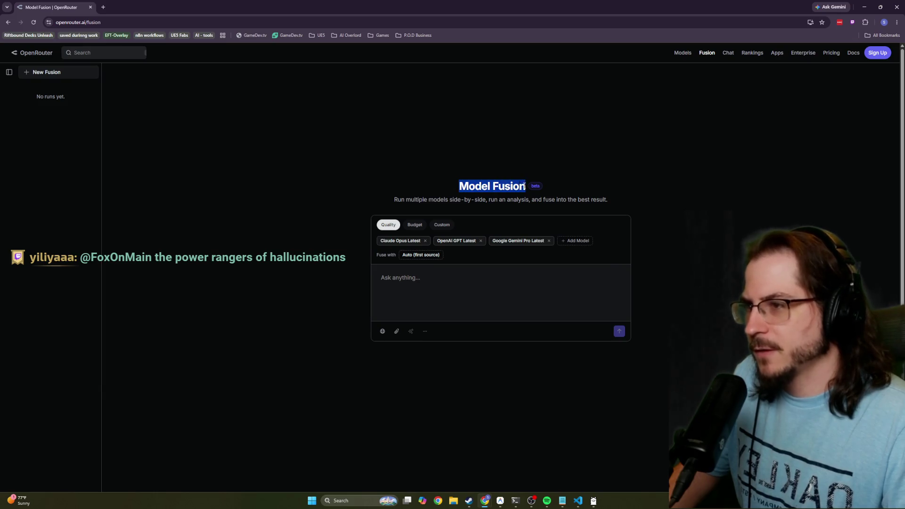
{"action": "left_click", "coordinate": [504, 157]}
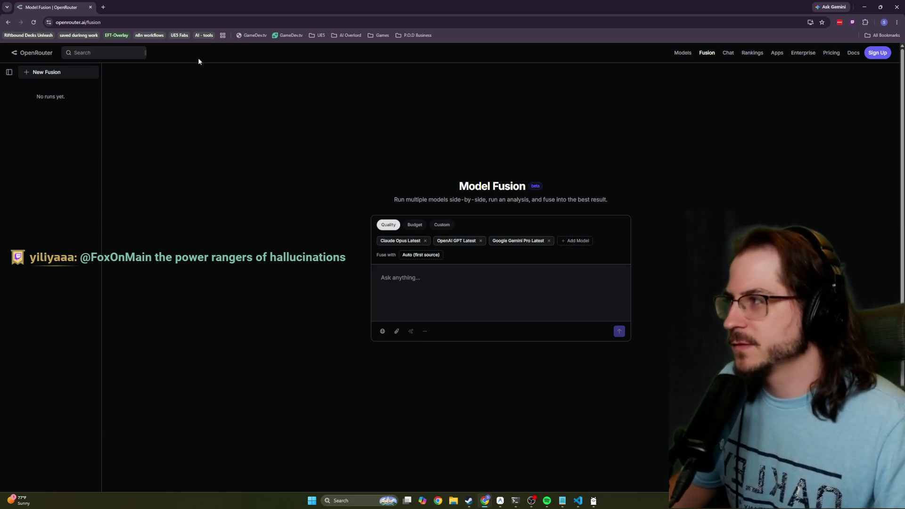
{"action": "left_click", "coordinate": [144, 22]}
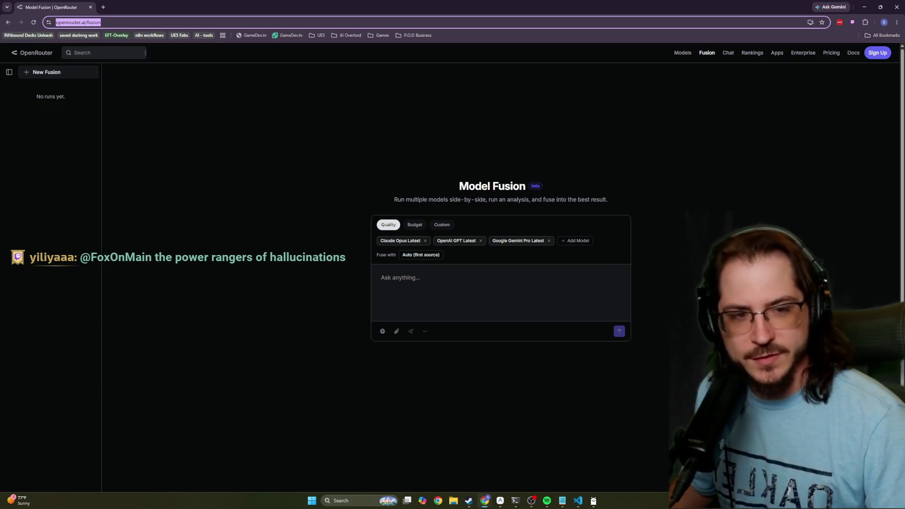
{"action": "key", "text": "alt+Tab"}
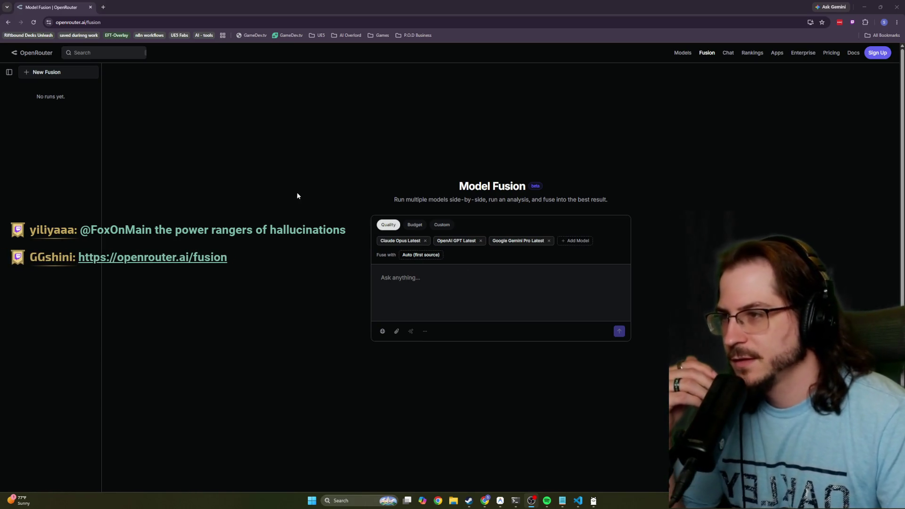
Switch Model Fusion to Custom, browse the Add Model list without adding, then go to Docs.
{"action": "left_click_drag", "start_coordinate": [394, 200], "coordinate": [474, 199]}
{"action": "left_click", "coordinate": [404, 172]}
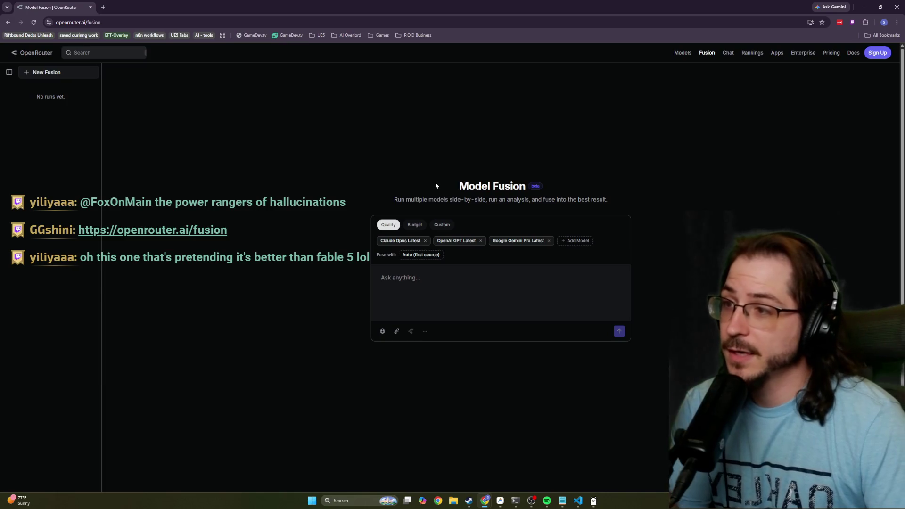
{"action": "left_click", "coordinate": [437, 230]}
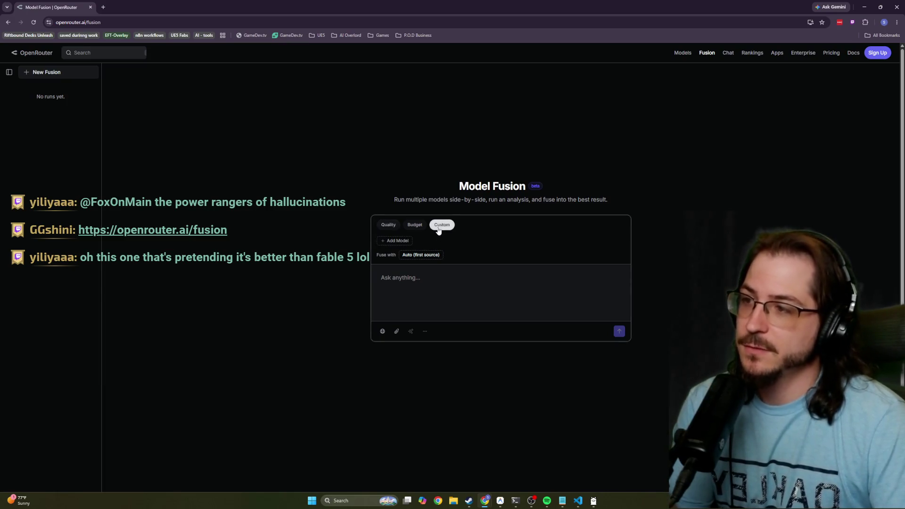
{"action": "left_click", "coordinate": [392, 241]}
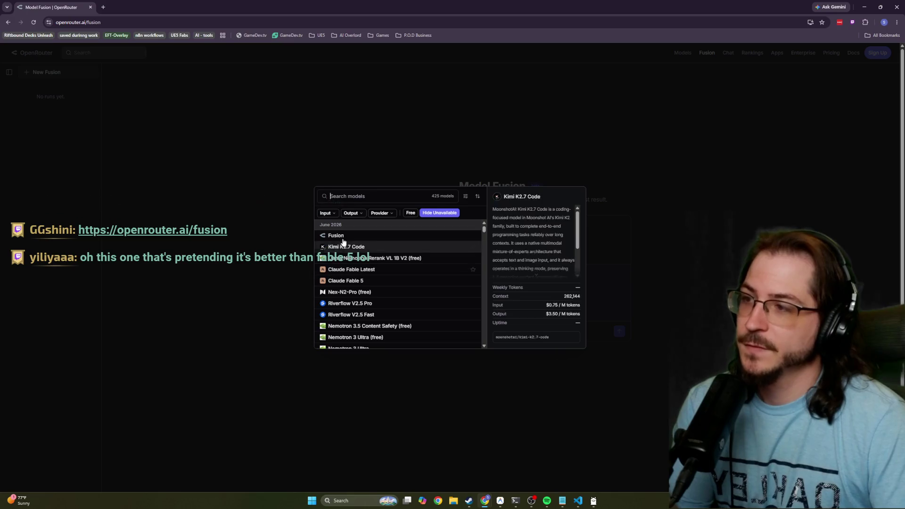
{"action": "scroll", "coordinate": [340, 283], "scroll_direction": "down", "scroll_amount": 1}
{"action": "scroll", "coordinate": [340, 283], "scroll_direction": "down", "scroll_amount": 2}
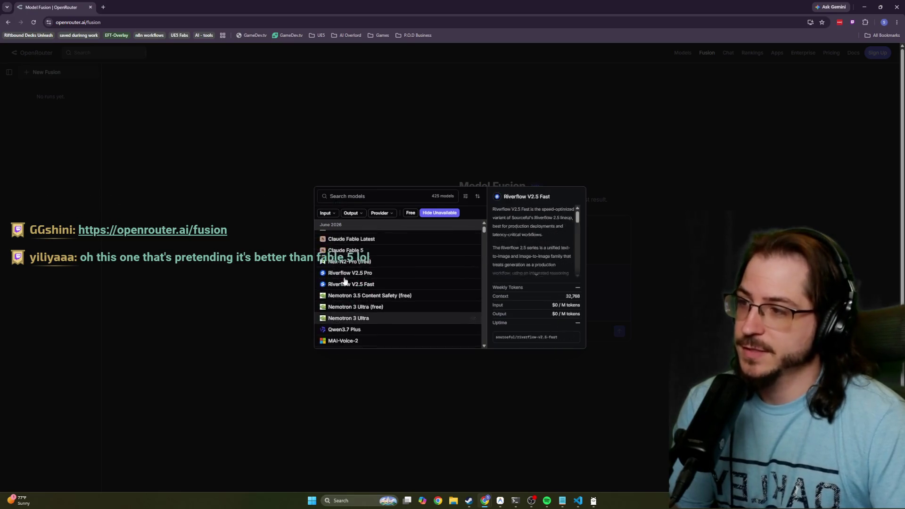
{"action": "scroll", "coordinate": [346, 278], "scroll_direction": "up", "scroll_amount": 3}
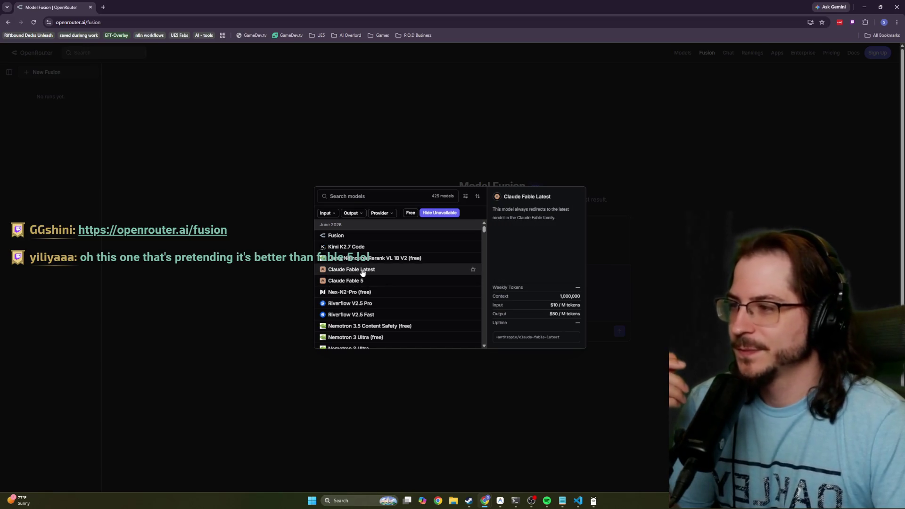
{"action": "left_click", "coordinate": [289, 229]}
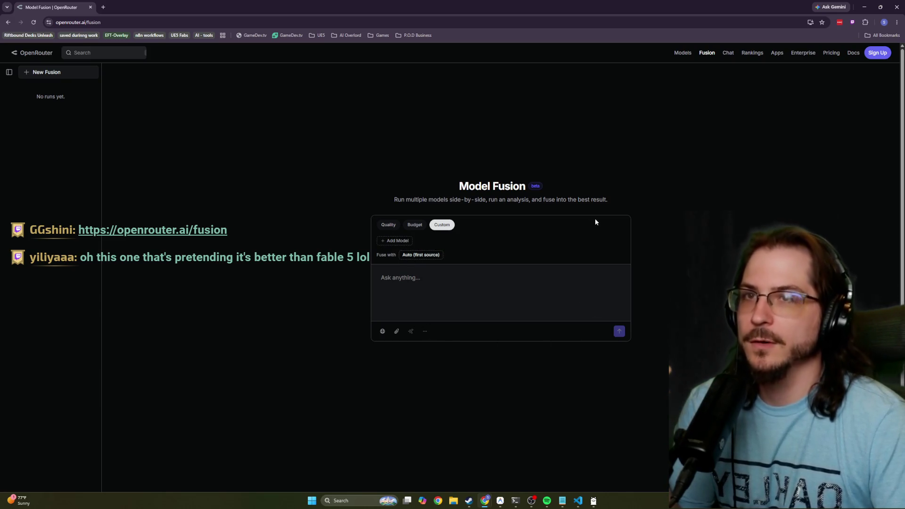
{"action": "left_click", "coordinate": [852, 52]}
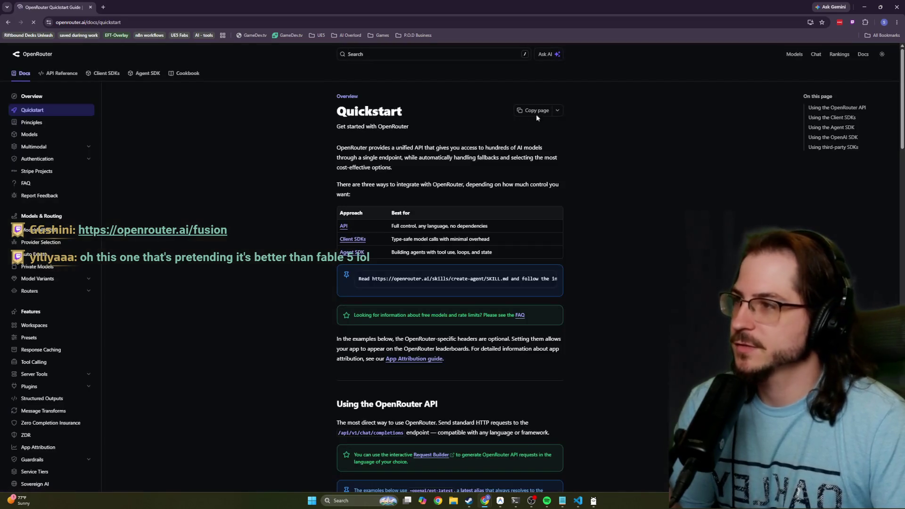
Scroll Quickstart, go back to Model Fusion and DuckDuckGo, then forward to Model Fusion.
{"action": "scroll", "coordinate": [327, 159], "scroll_direction": "down", "scroll_amount": 6}
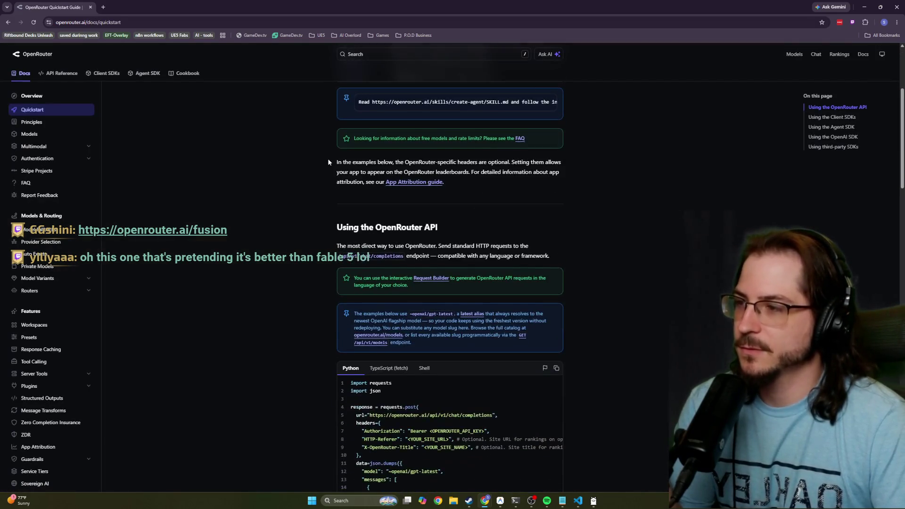
{"action": "scroll", "coordinate": [327, 161], "scroll_direction": "up", "scroll_amount": 3}
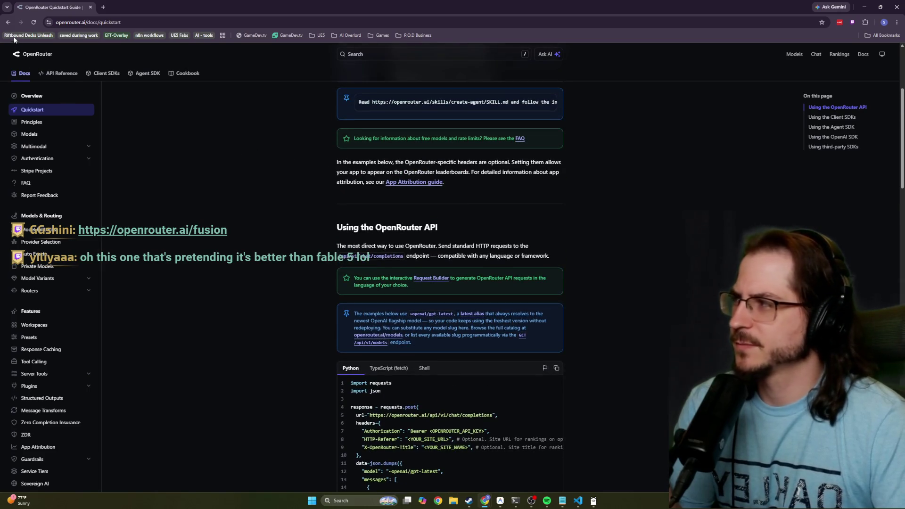
{"action": "left_click", "coordinate": [8, 22]}
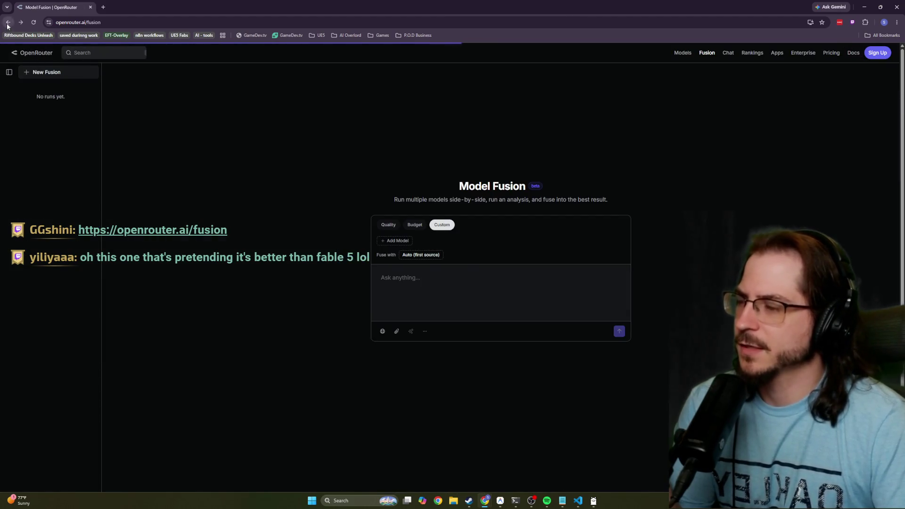
{"action": "left_click", "coordinate": [8, 23]}
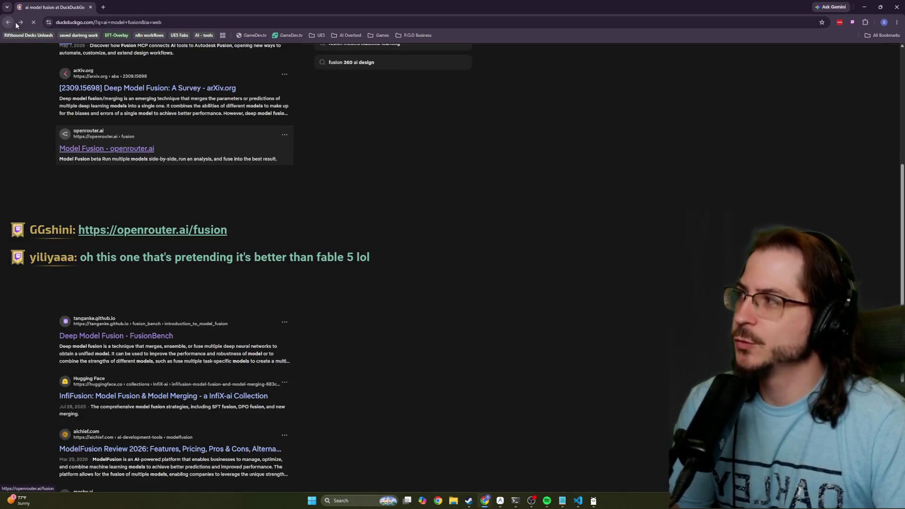
{"action": "left_click", "coordinate": [21, 25]}
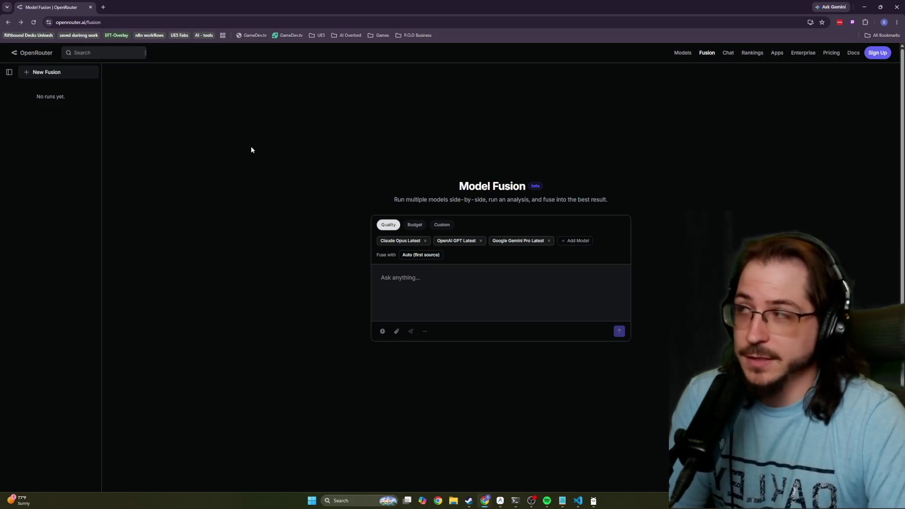
Restore and minimize Chrome, then minimize Steam to reveal the Claude Code terminal.
{"action": "double_click", "coordinate": [182, 7]}
{"action": "left_click", "coordinate": [434, 70]}
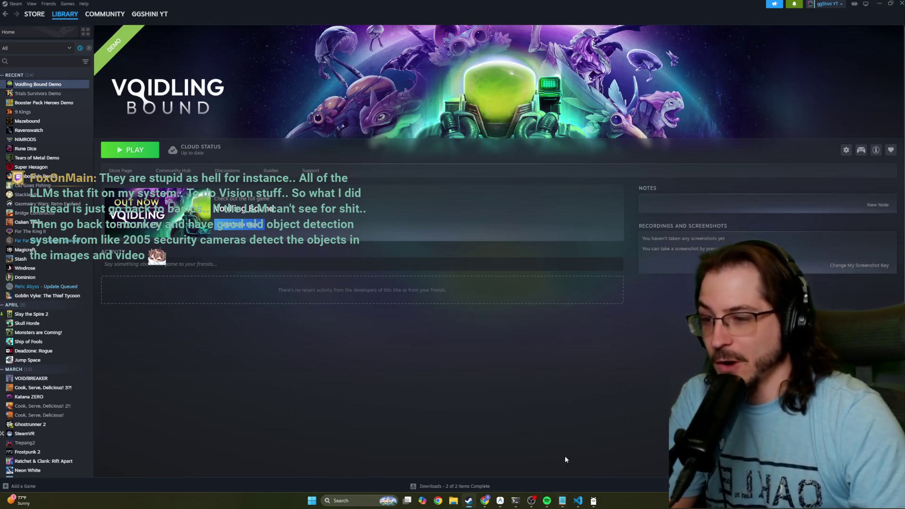
{"action": "left_click", "coordinate": [874, 5]}
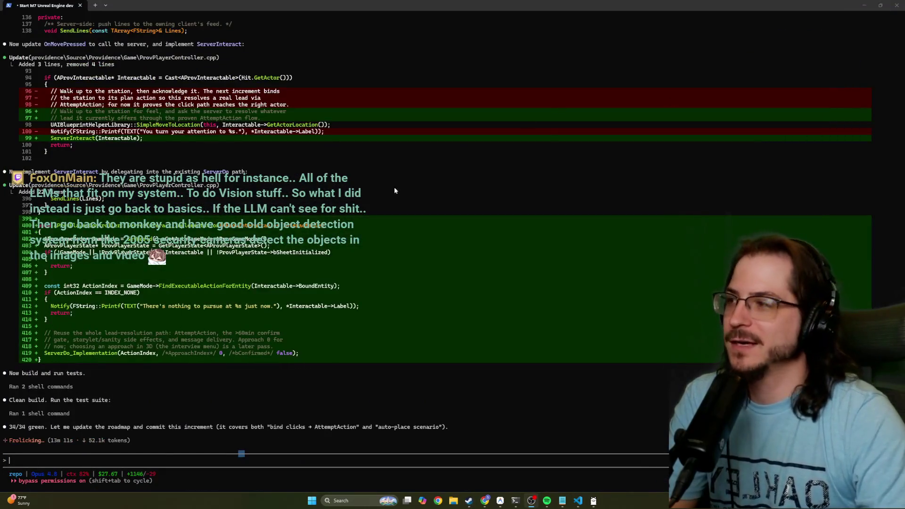
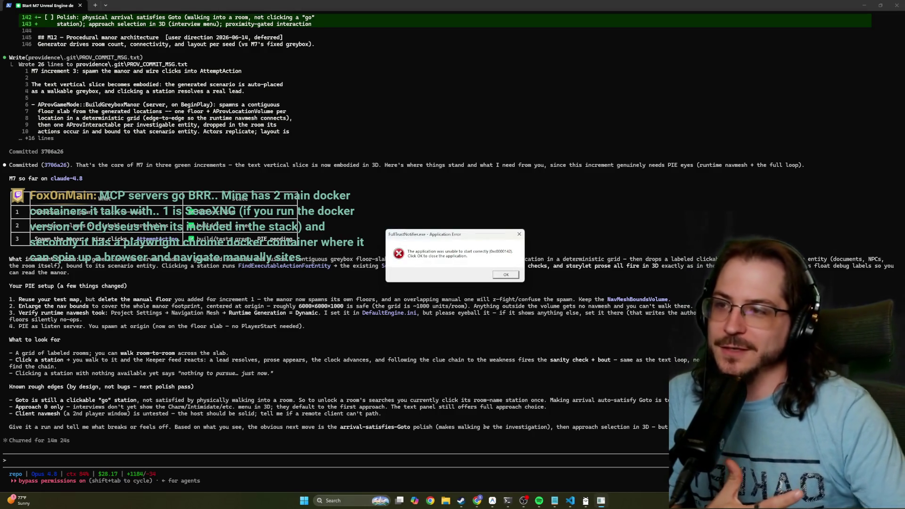
Dismiss the FullTrustNotifier error dialog and return focus to the Claude Code session.
{"action": "left_click", "coordinate": [506, 274]}
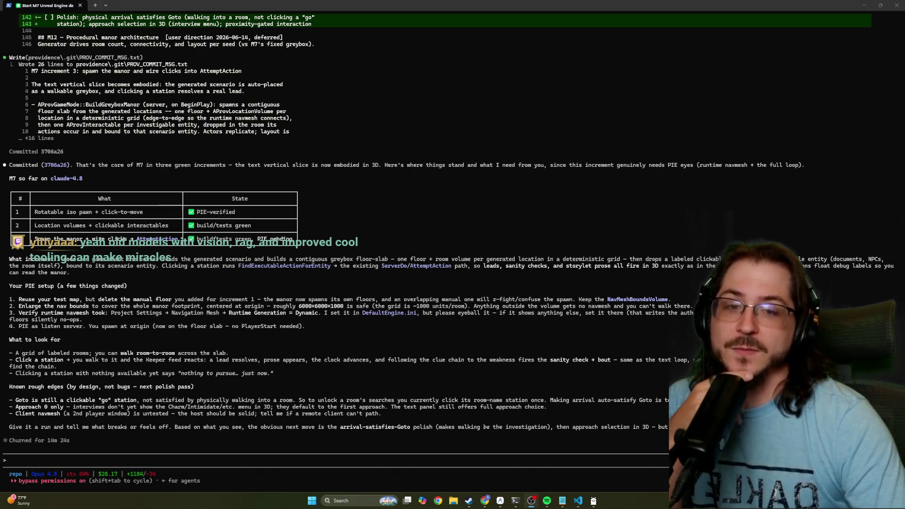
{"action": "left_click", "coordinate": [455, 354]}
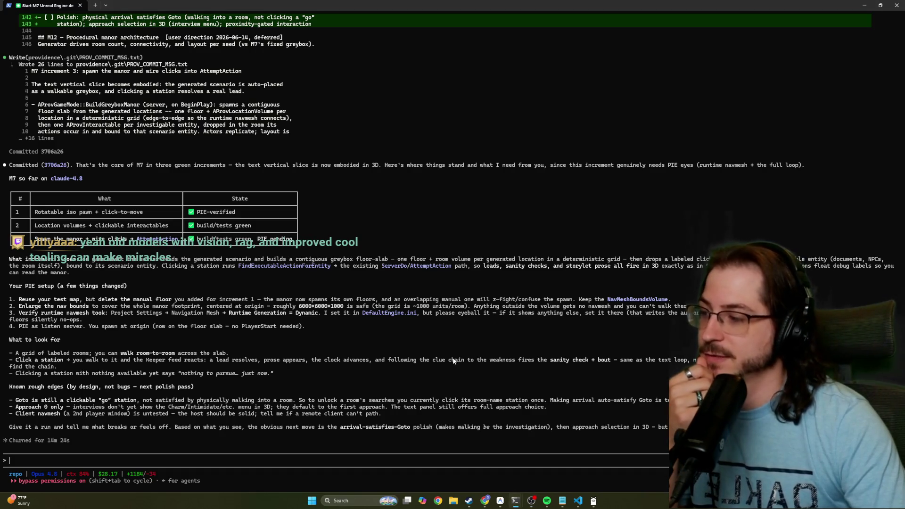